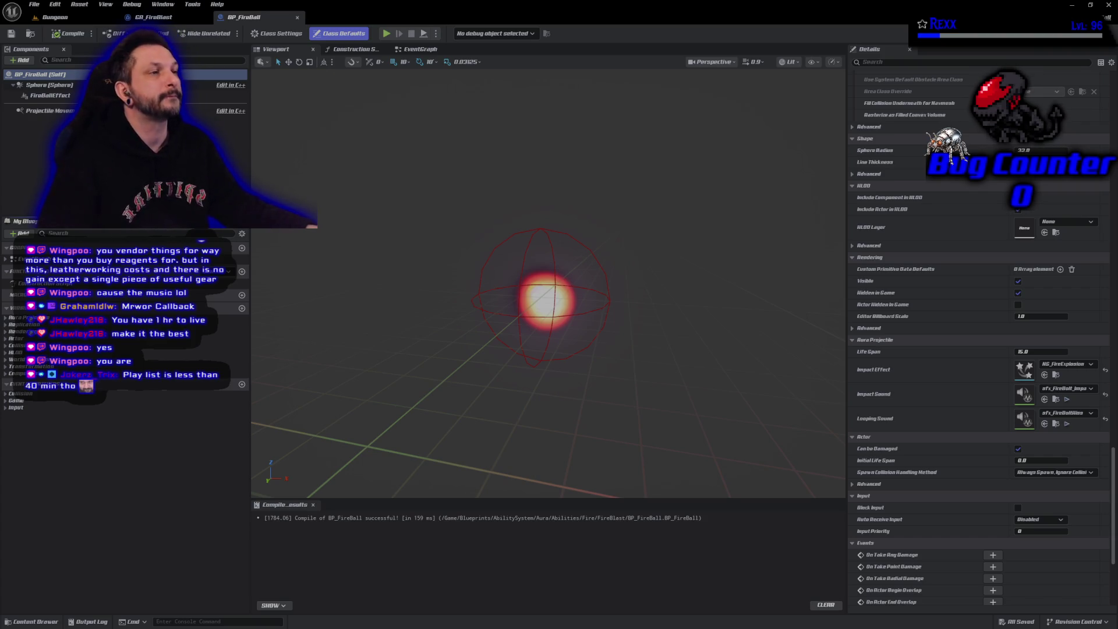
# Set GA_FireBlast's Fire Ball Class to BP_FireBall, recompile, and return to BP_FireBall
pyautogui.click(160, 20)
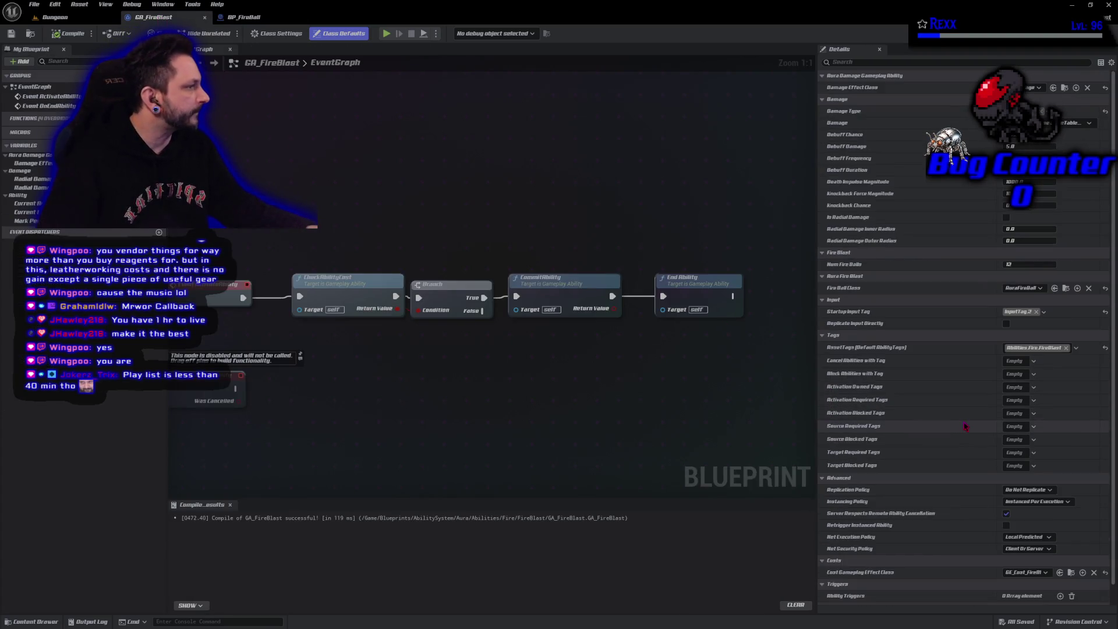
pyautogui.click(1033, 289)
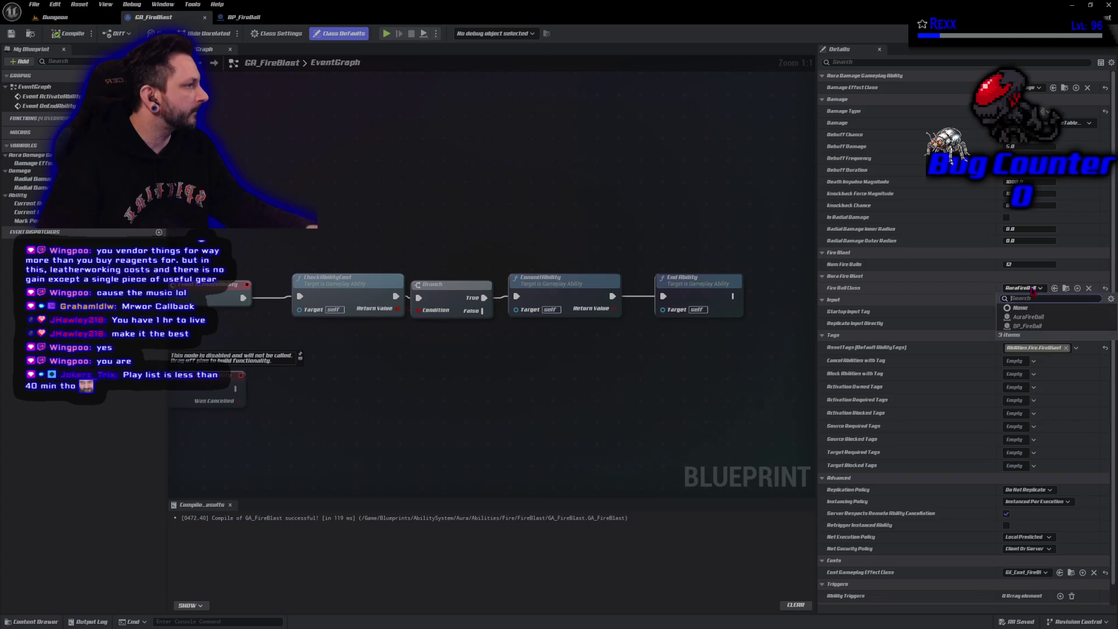
pyautogui.click(1029, 326)
pyautogui.click(67, 34)
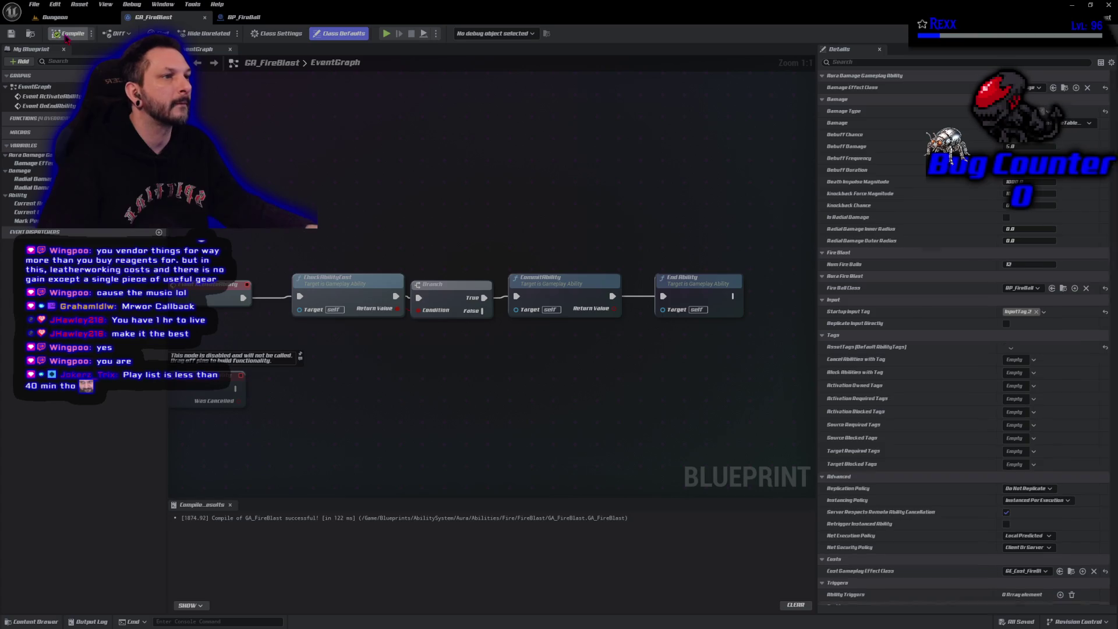
pyautogui.click(270, 19)
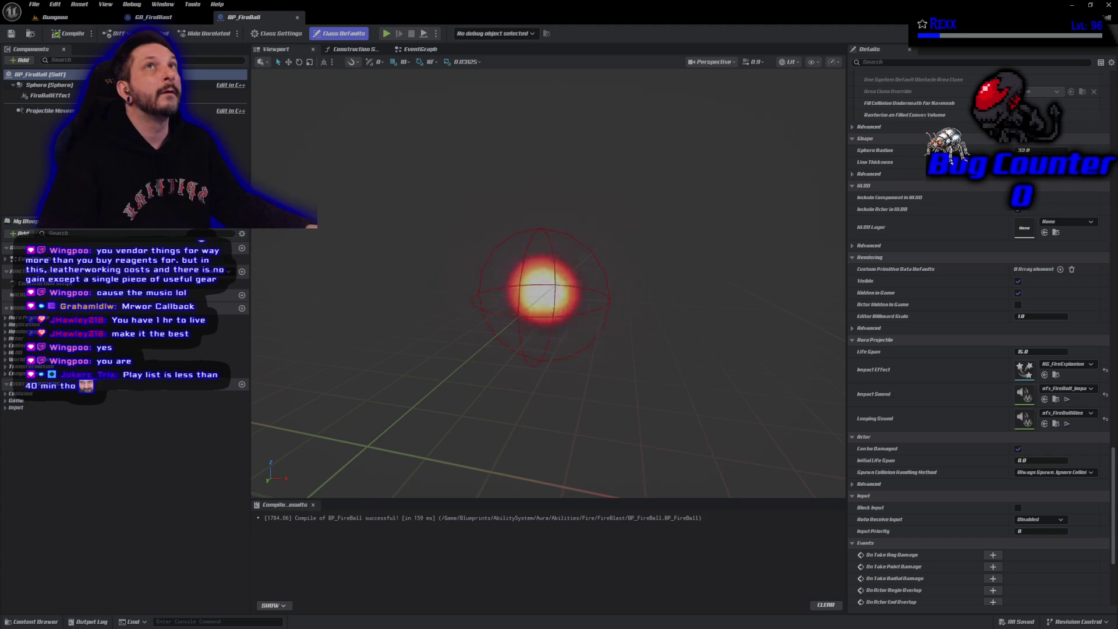
# Adjust the Projectile Movement initial and max speeds and compile BP_FireBall
pyautogui.click(50, 111)
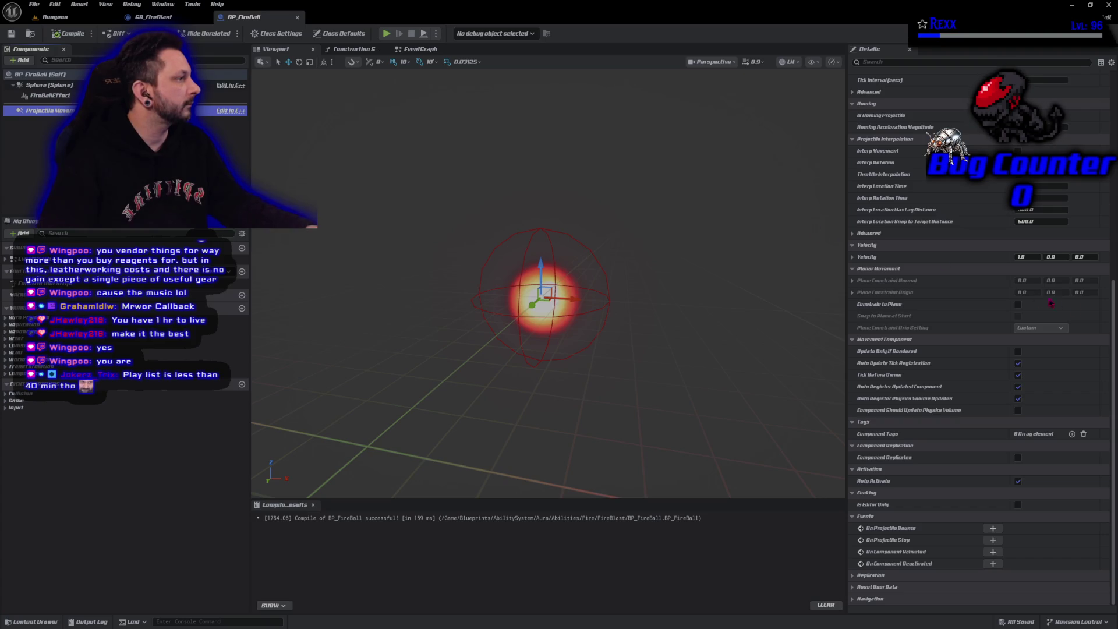
pyautogui.scroll(5, 932, 307)
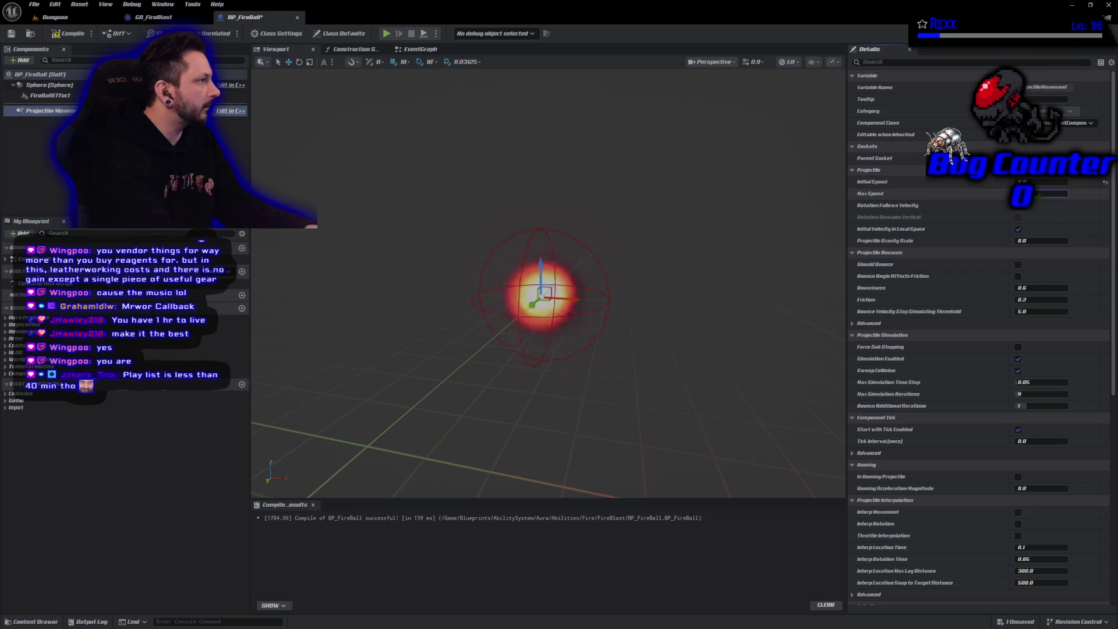
pyautogui.click(1040, 194)
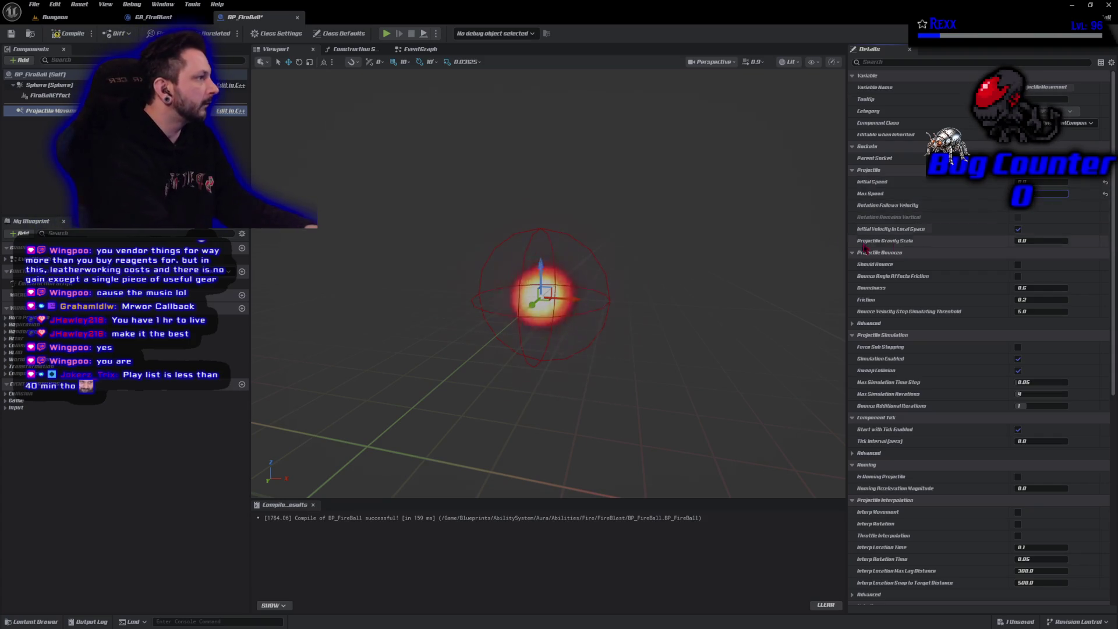
pyautogui.click(68, 33)
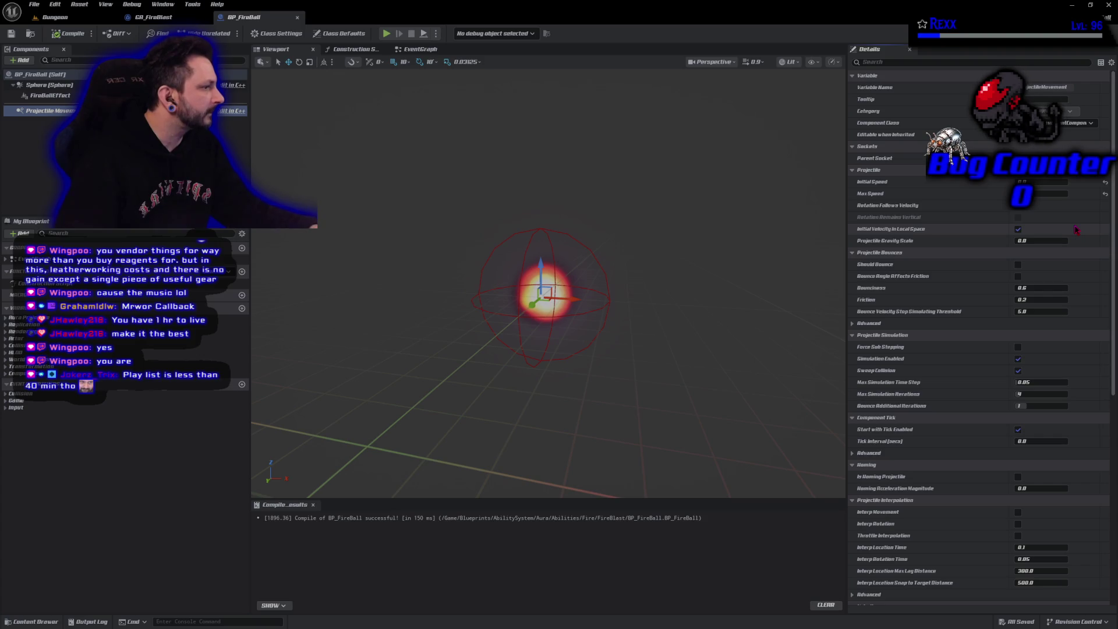
# Turn off Start with Tick Enabled, recompile, and save all assets
pyautogui.scroll(-1, 1018, 265)
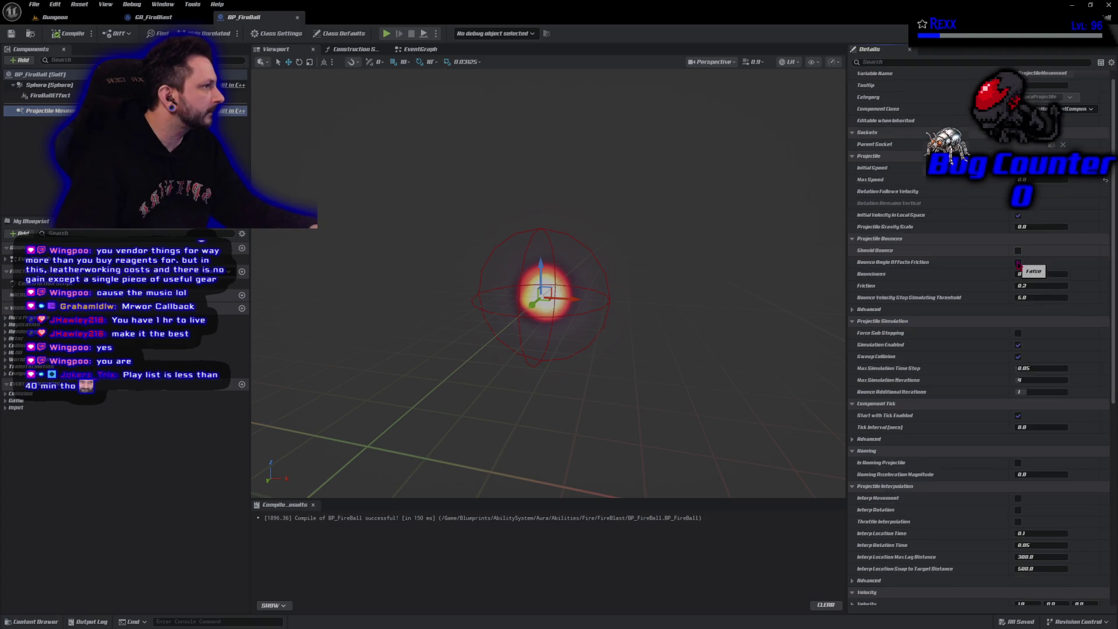
pyautogui.scroll(1, 1018, 265)
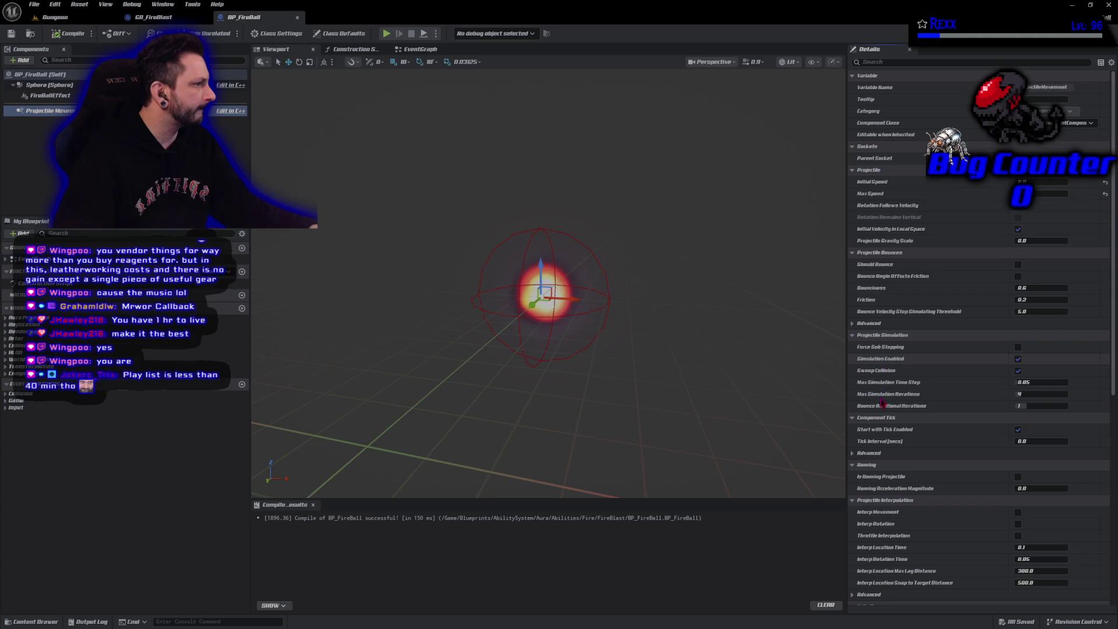
pyautogui.click(1018, 429)
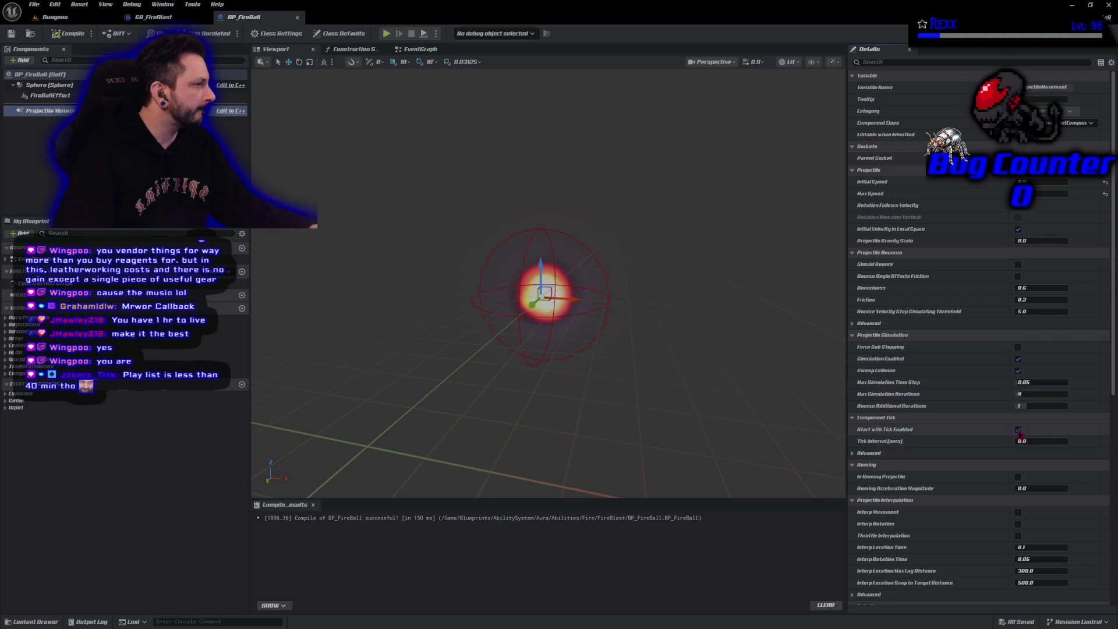
pyautogui.click(69, 36)
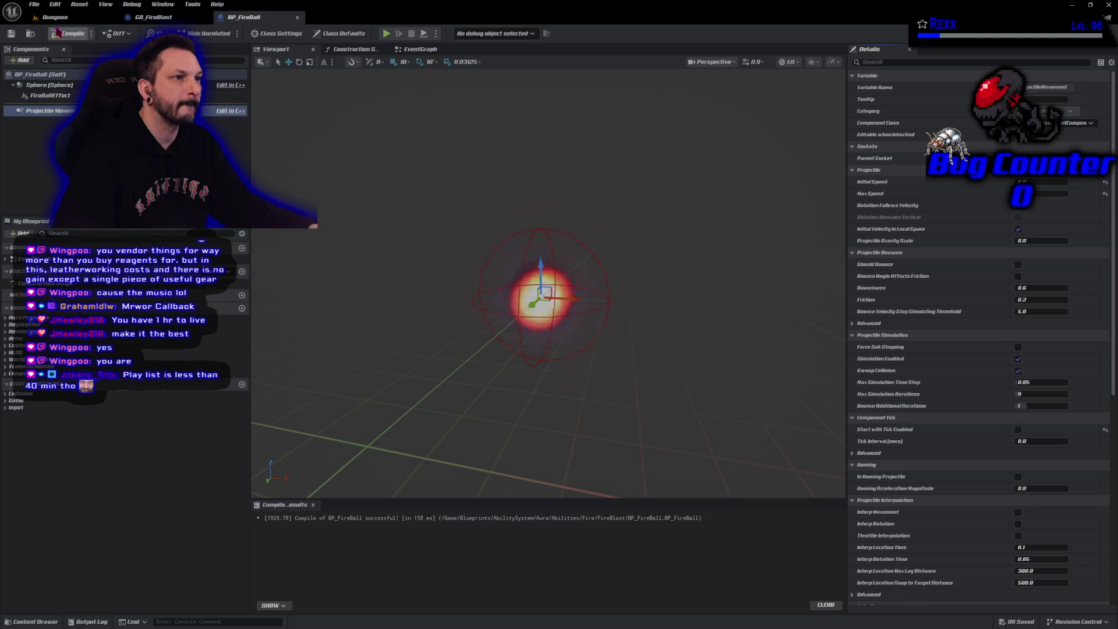
pyautogui.click(33, 4)
pyautogui.click(58, 61)
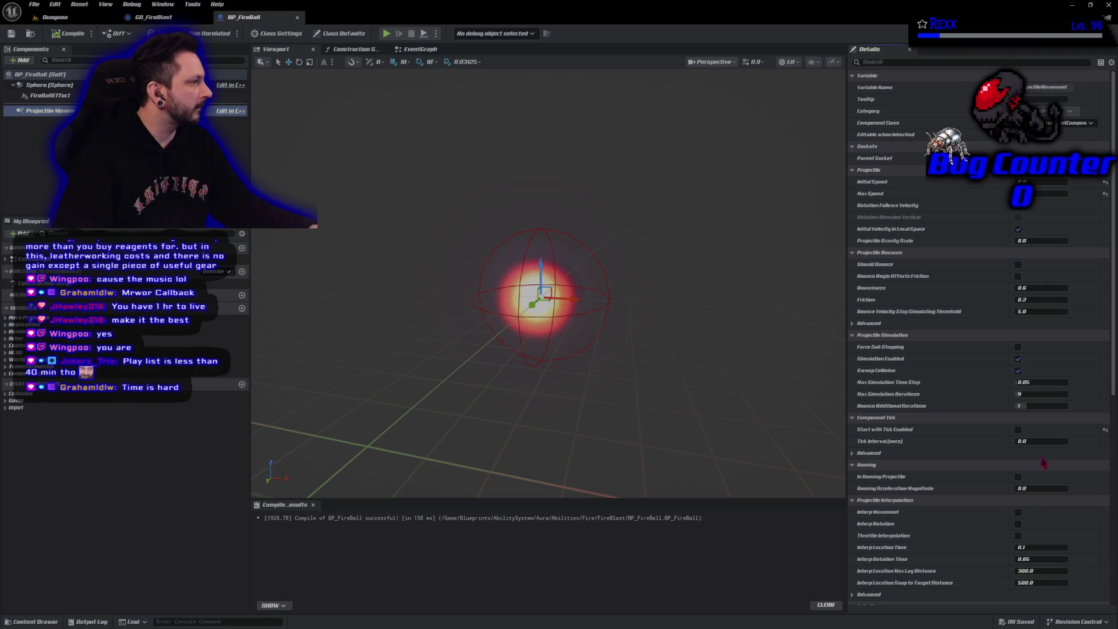
# Turn off Auto Activate on Projectile Movement and recompile BP_FireBall
pyautogui.moveTo(1114, 382); pyautogui.dragTo(1115, 560)
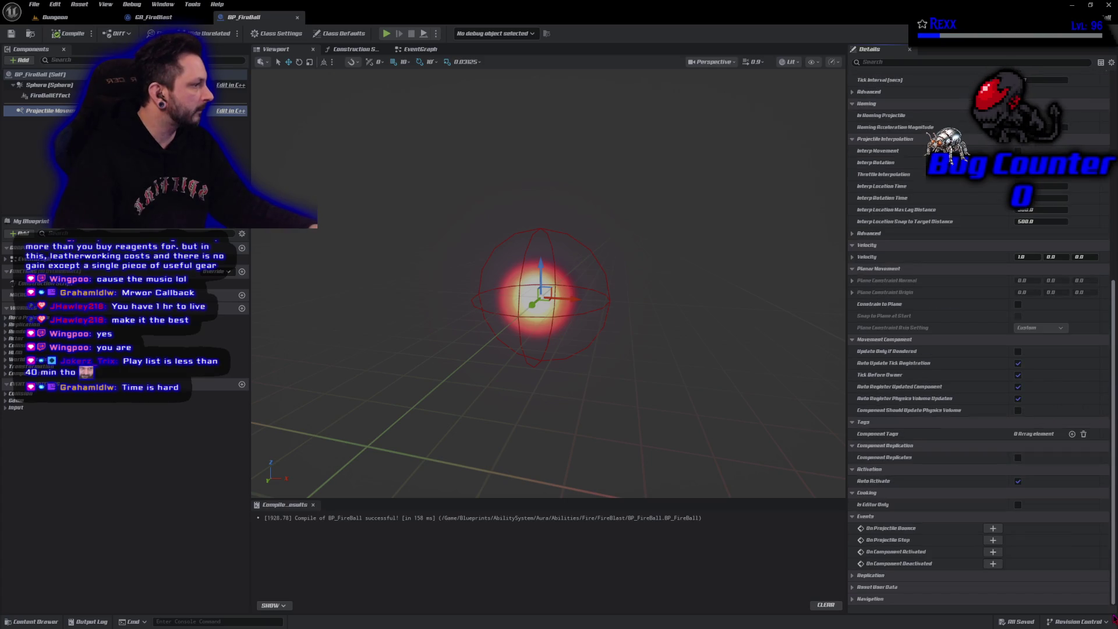
pyautogui.click(1019, 481)
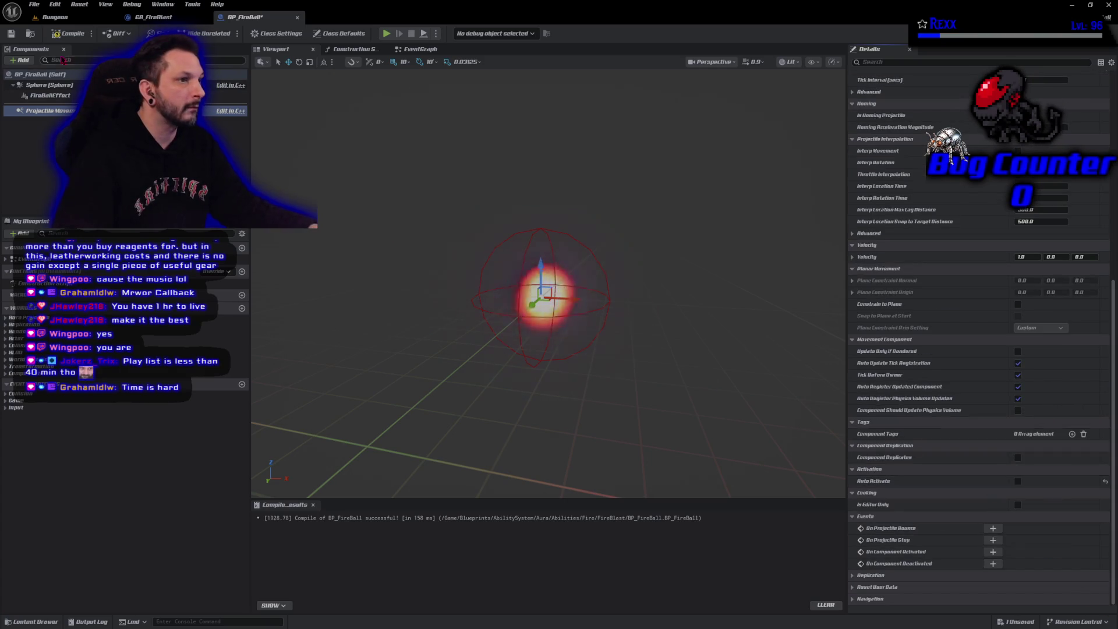
pyautogui.click(66, 33)
pyautogui.click(34, 4)
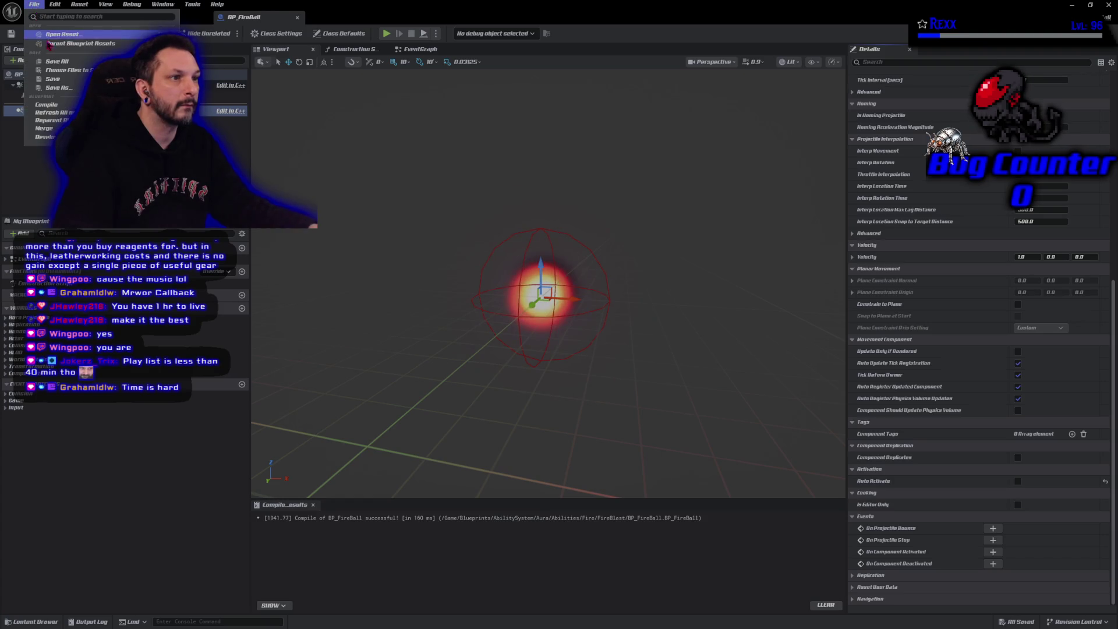
# Save all assets, return to GA_FireBlast, then switch to GitHub Desktop's uncommitted changes
pyautogui.click(54, 61)
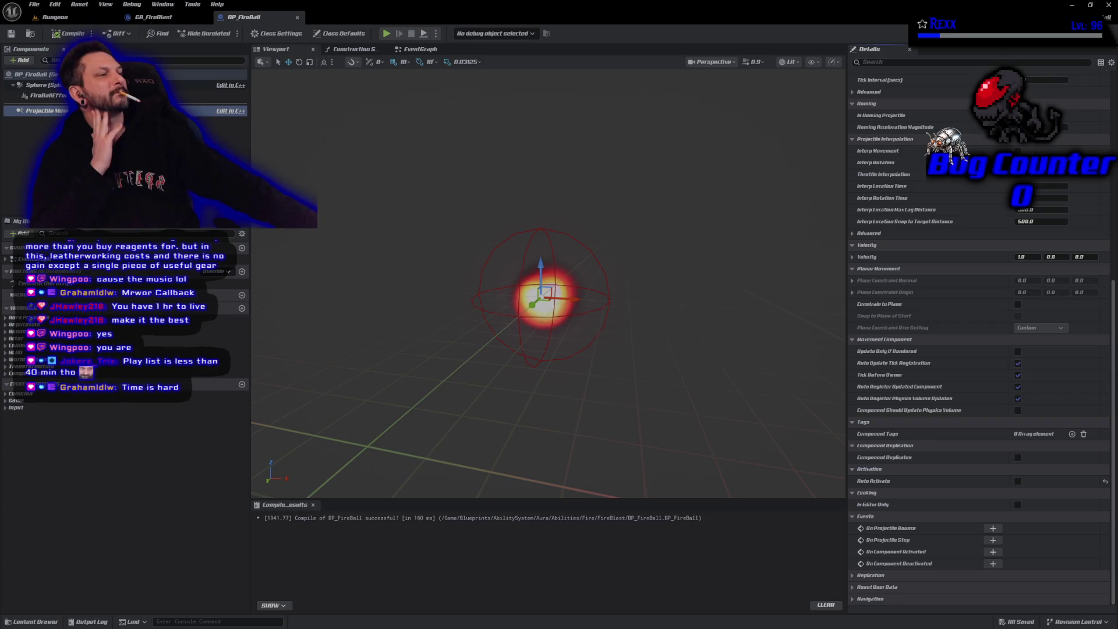
pyautogui.click(154, 17)
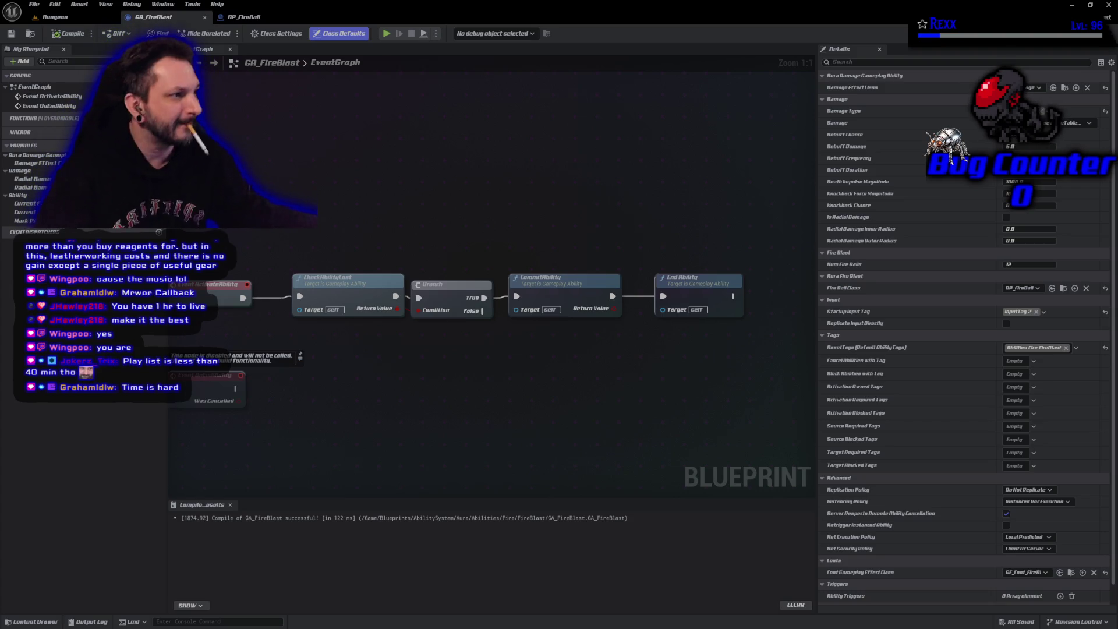
pyautogui.hotkey('alt', 'Tab')
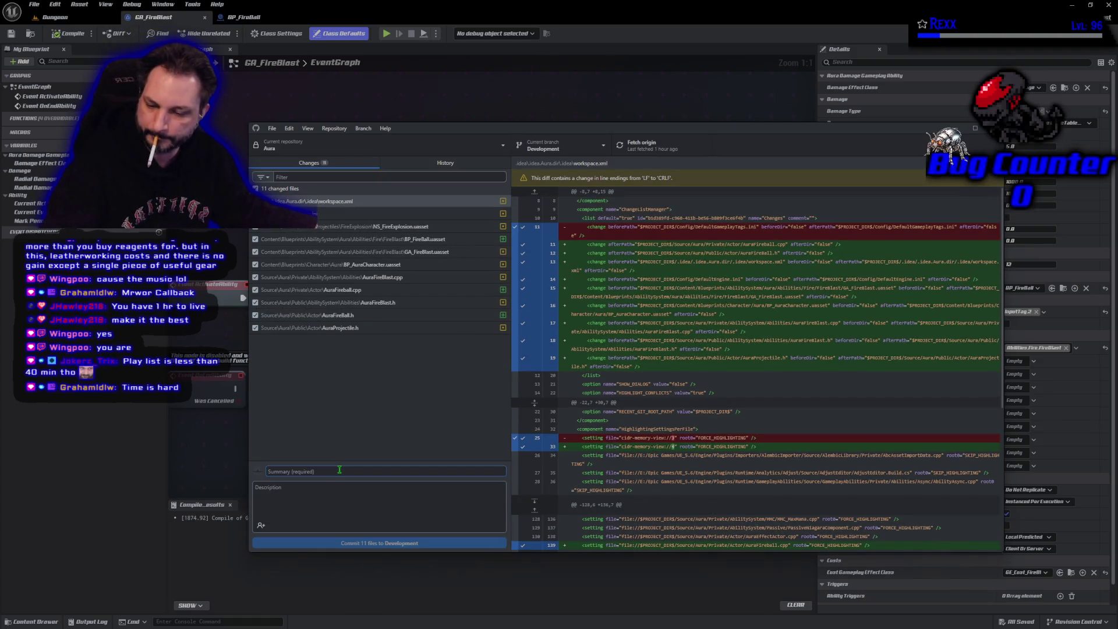
# Commit the 11 changed files as 'Aura Fire Ball' to Development and push to origin
pyautogui.write('Aura Fire Ball')
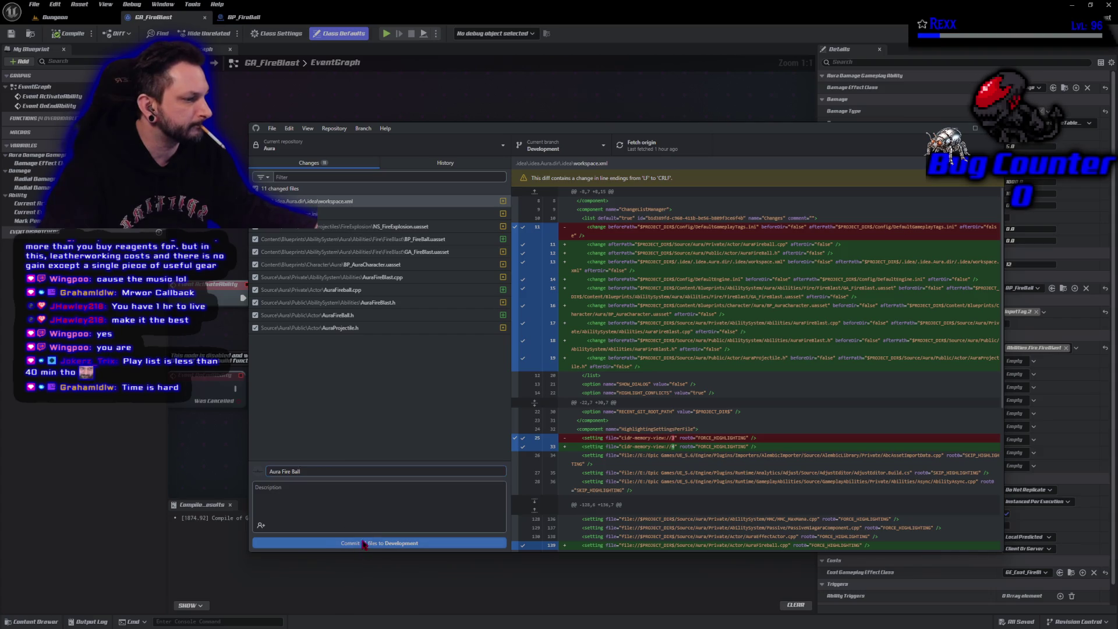
pyautogui.click(365, 542)
pyautogui.click(863, 247)
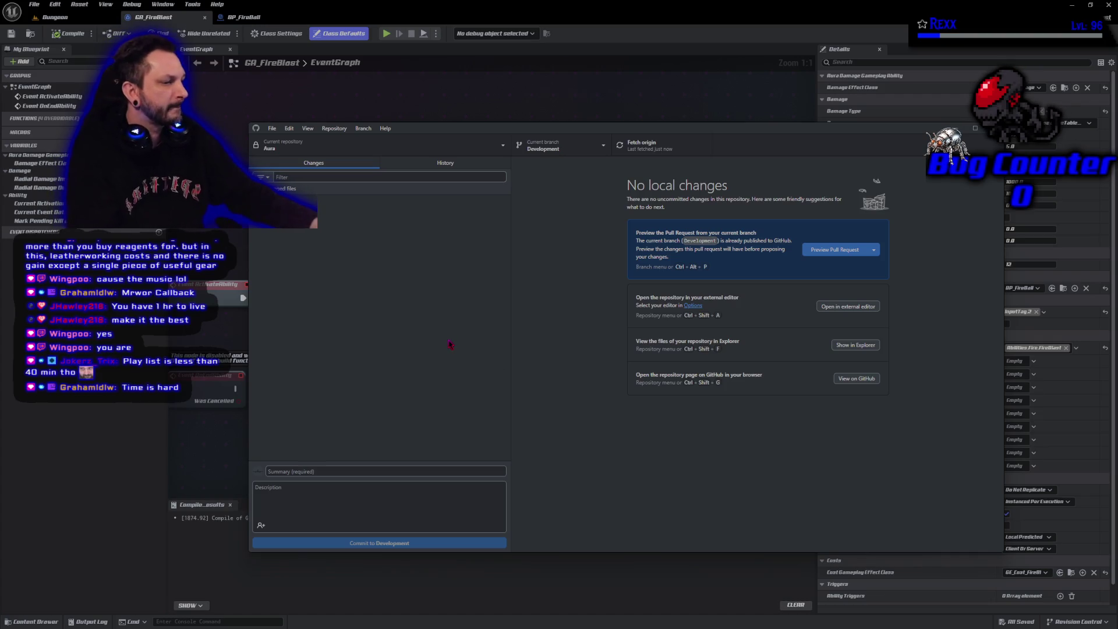
# Review the latest commit's changed files in History, then close the Unreal Editor
pyautogui.click(445, 163)
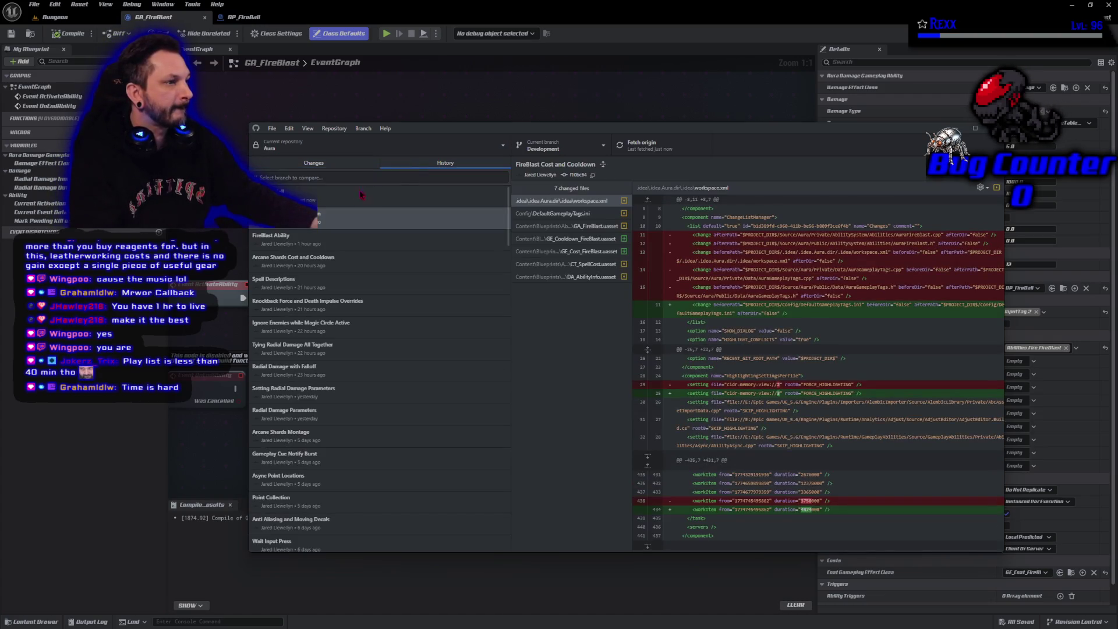
pyautogui.click(353, 197)
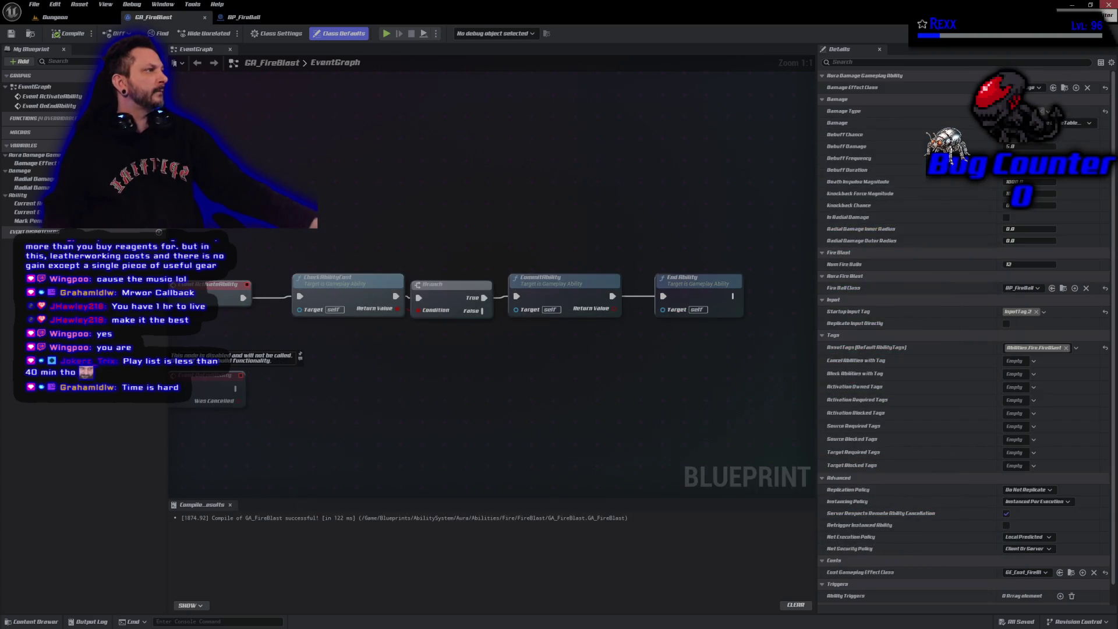
pyautogui.click(1108, 5)
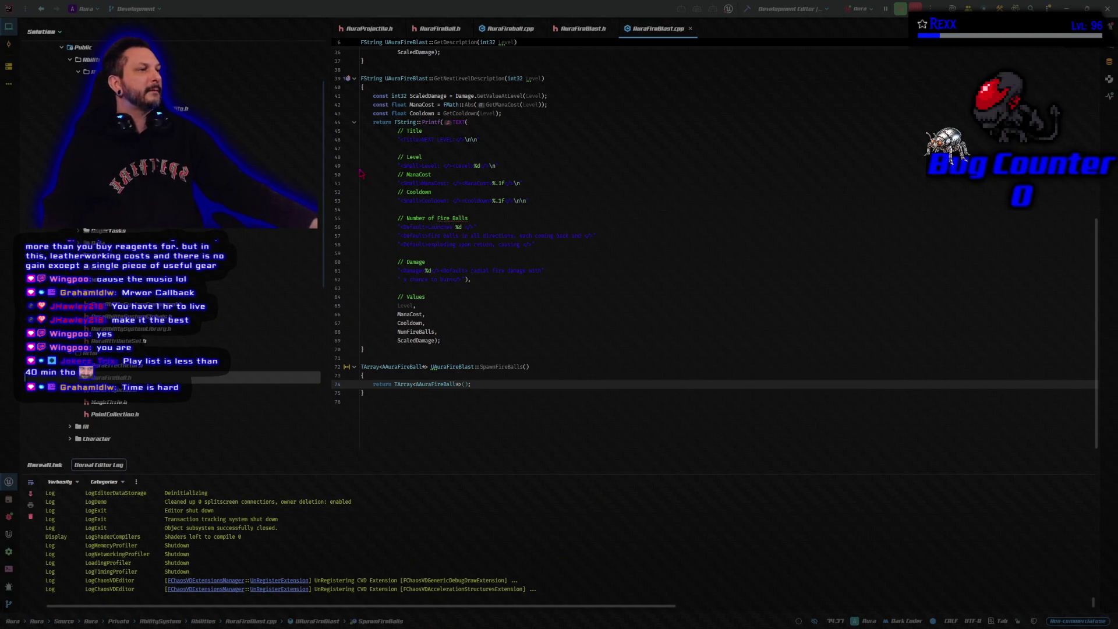
pyautogui.scroll(12, 373, 185)
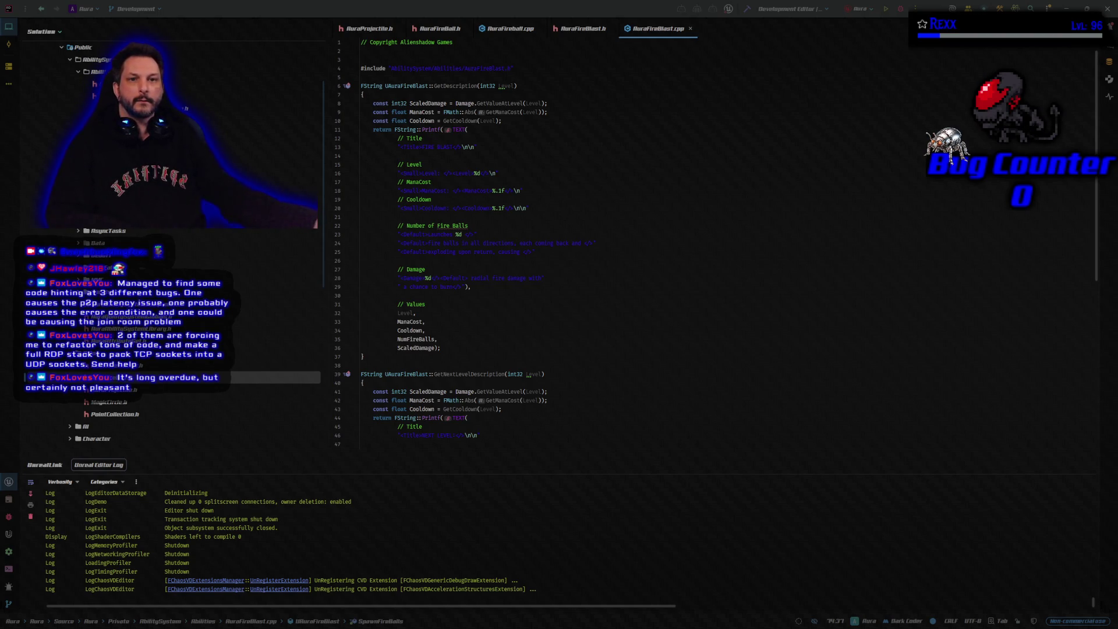
# Bring the Microscape game browser window at microscape.cc/play over Rider
pyautogui.moveTo(0, 119); pyautogui.dragTo(545, 120)
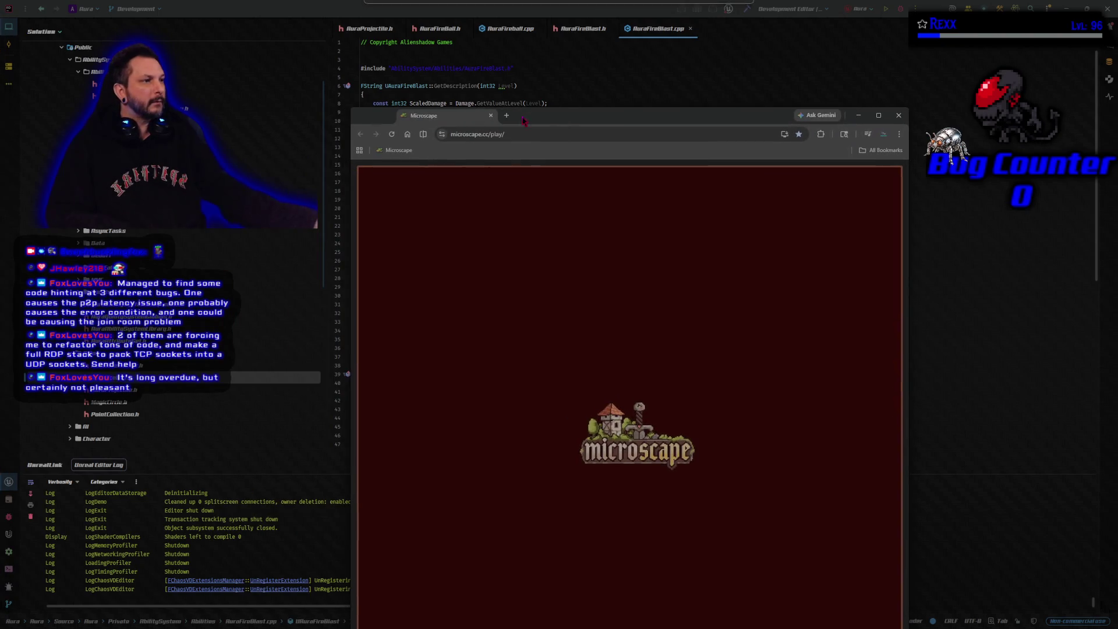
# Maximize the Microscape window, dismiss the Mining level-up notice, and open the inventory
pyautogui.doubleClick(545, 120)
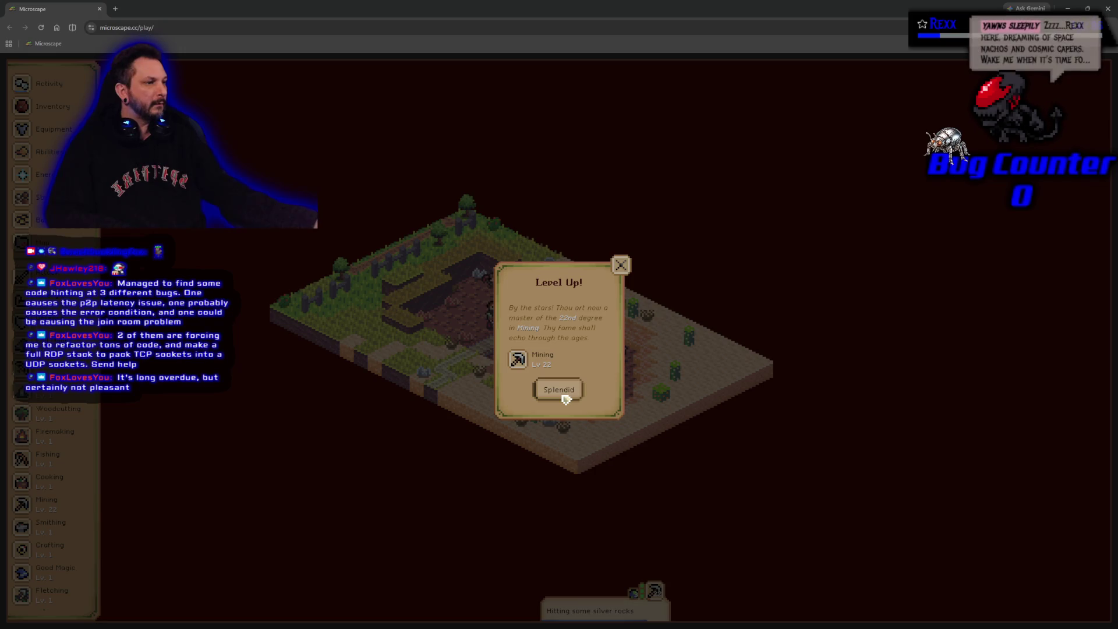
pyautogui.click(564, 400)
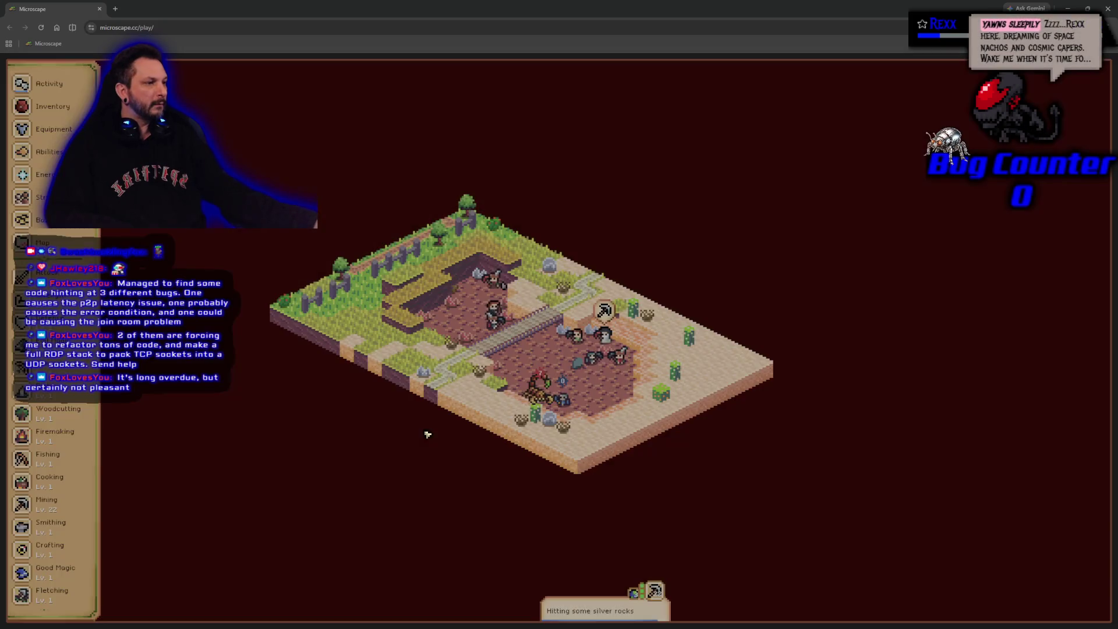
pyautogui.click(49, 106)
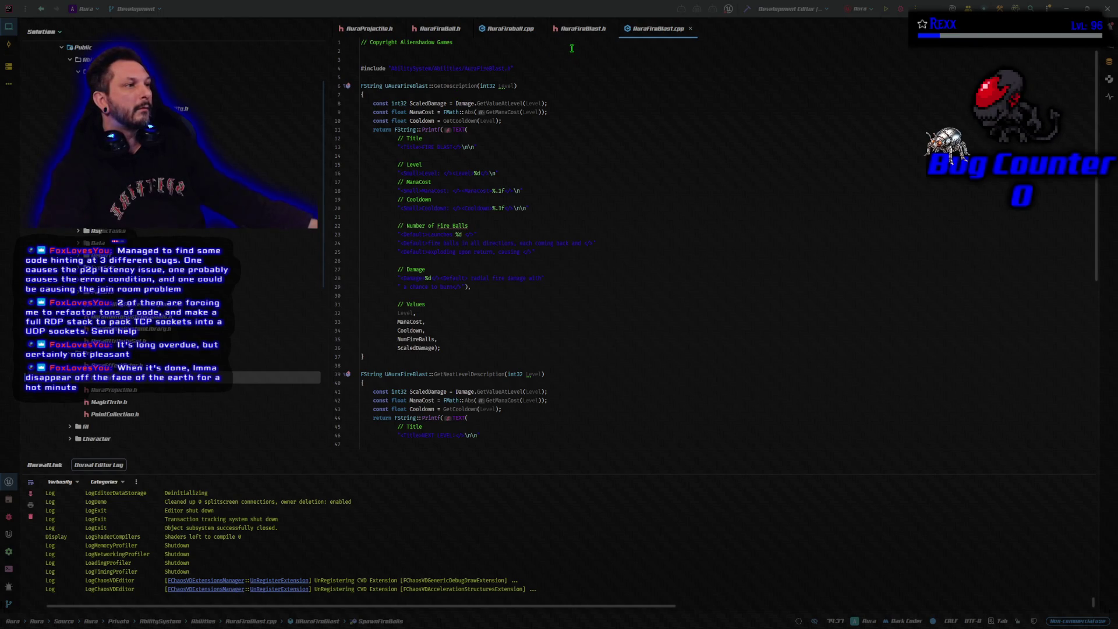
# Keep only the AuraFireBlast files open and paste the AuraAbilitySystemLibrary includes
pyautogui.rightClick(563, 28)
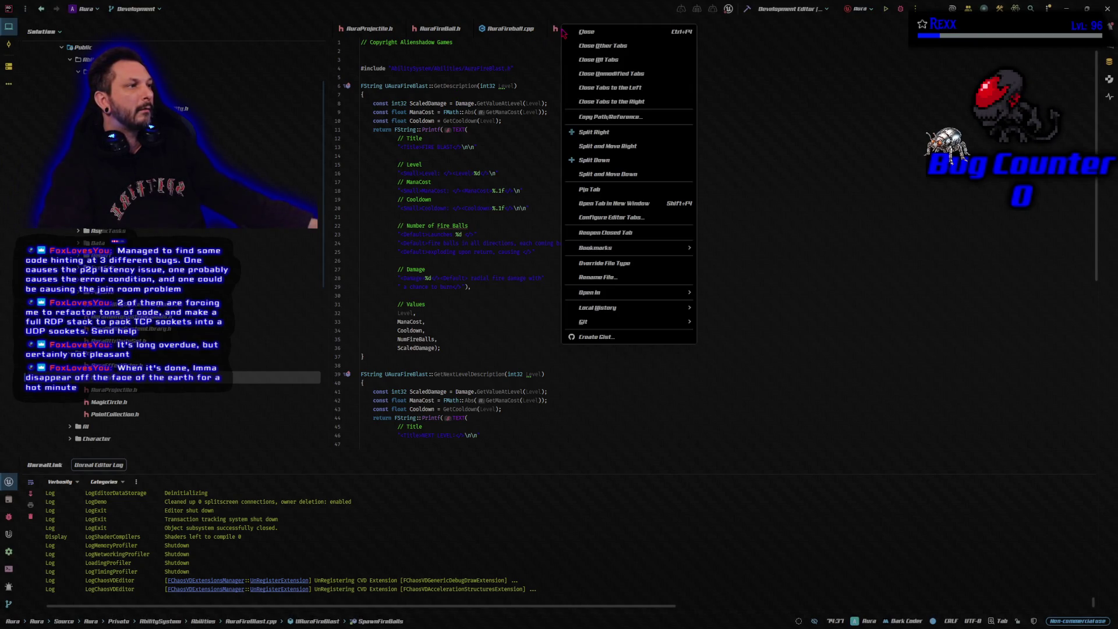
pyautogui.click(616, 88)
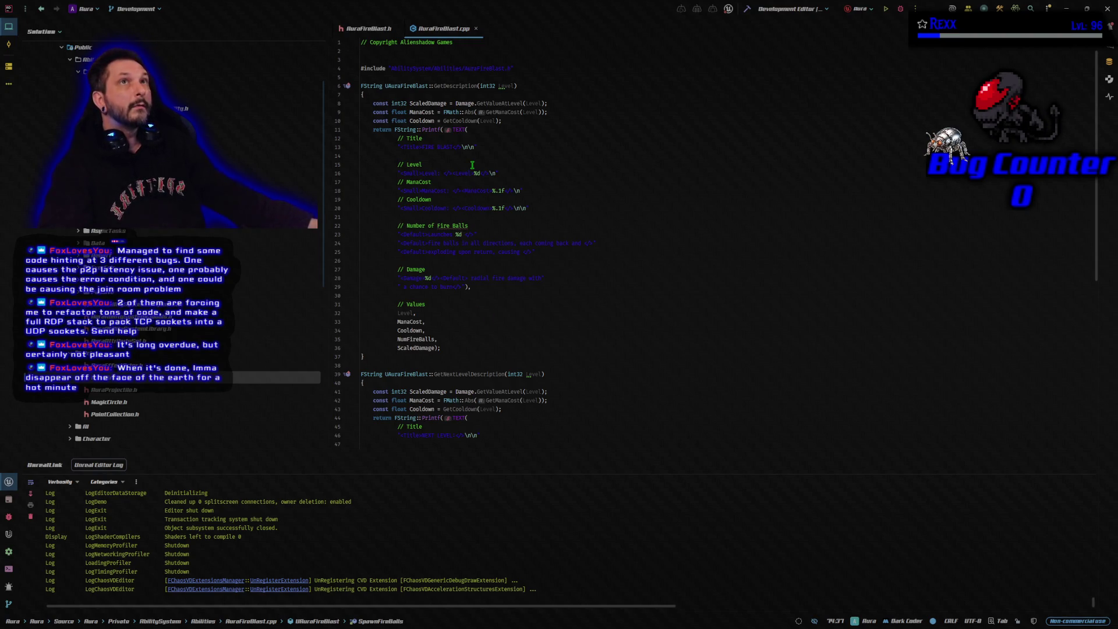
pyautogui.click(553, 69)
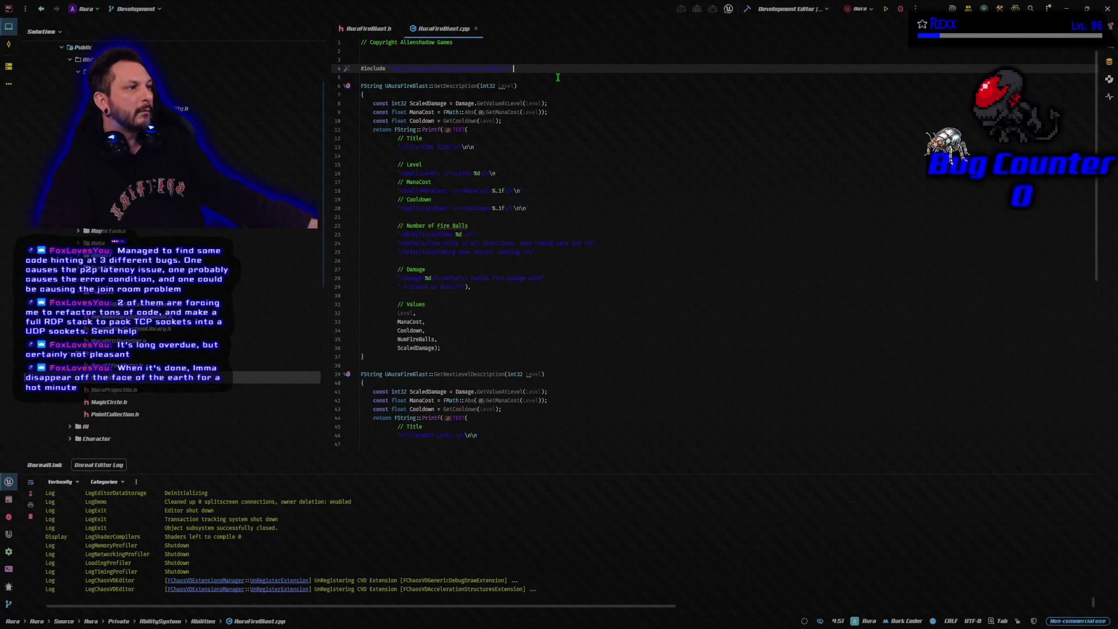
pyautogui.press('Return')
pyautogui.press('Return')
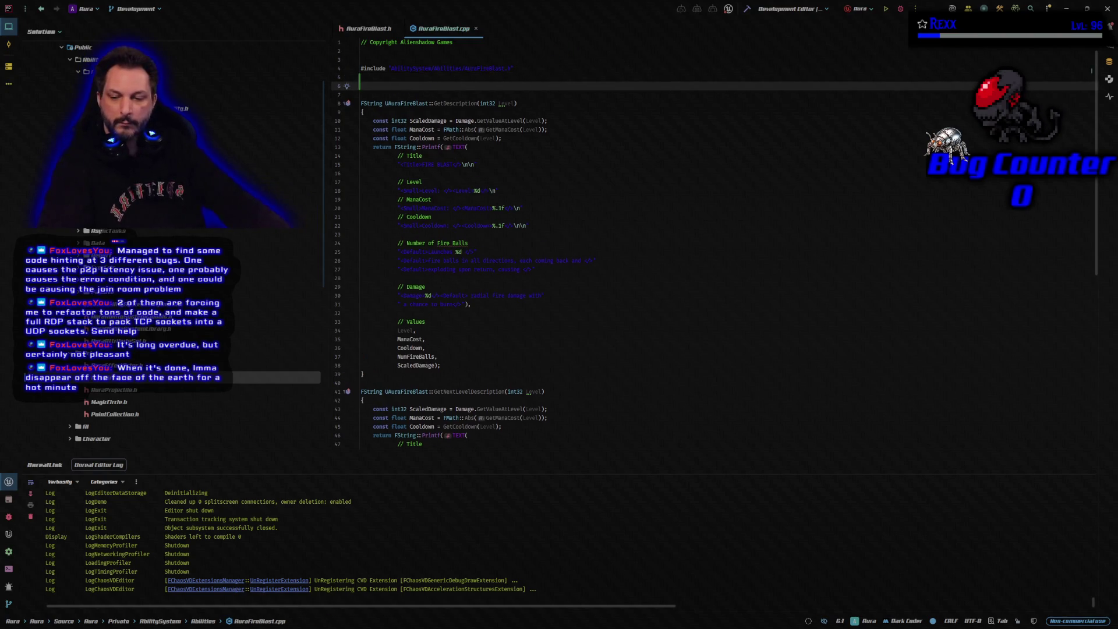
pyautogui.hotkey('ctrl', 'v')
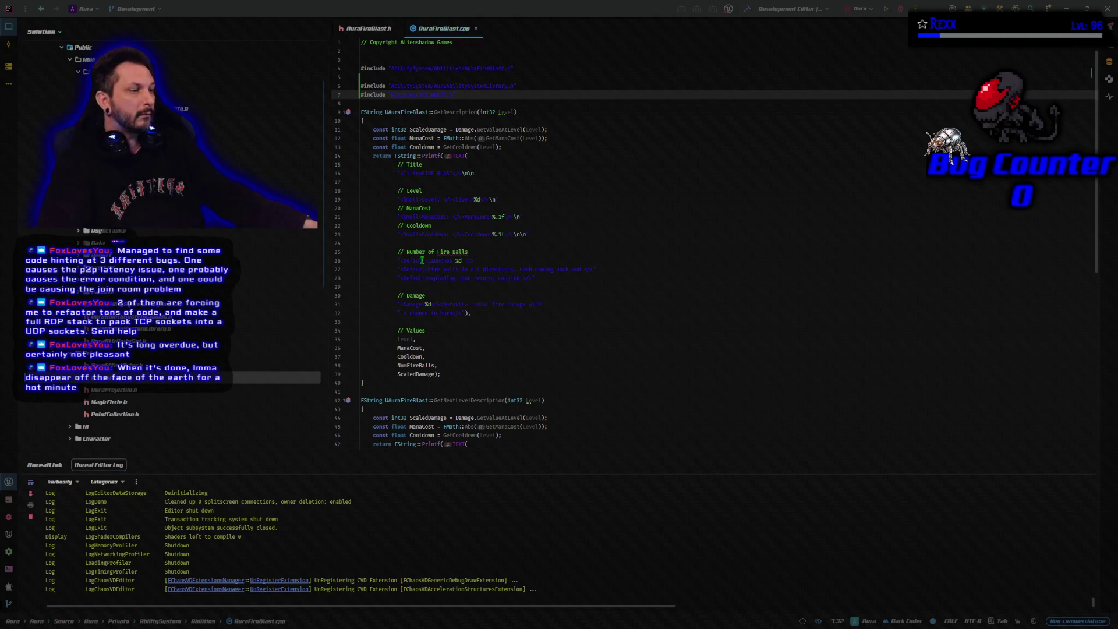
# Replace the placeholder return on line 77 with the full SpawnFireBalls body and build
pyautogui.scroll(-5, 494, 375)
pyautogui.scroll(-8, 482, 354)
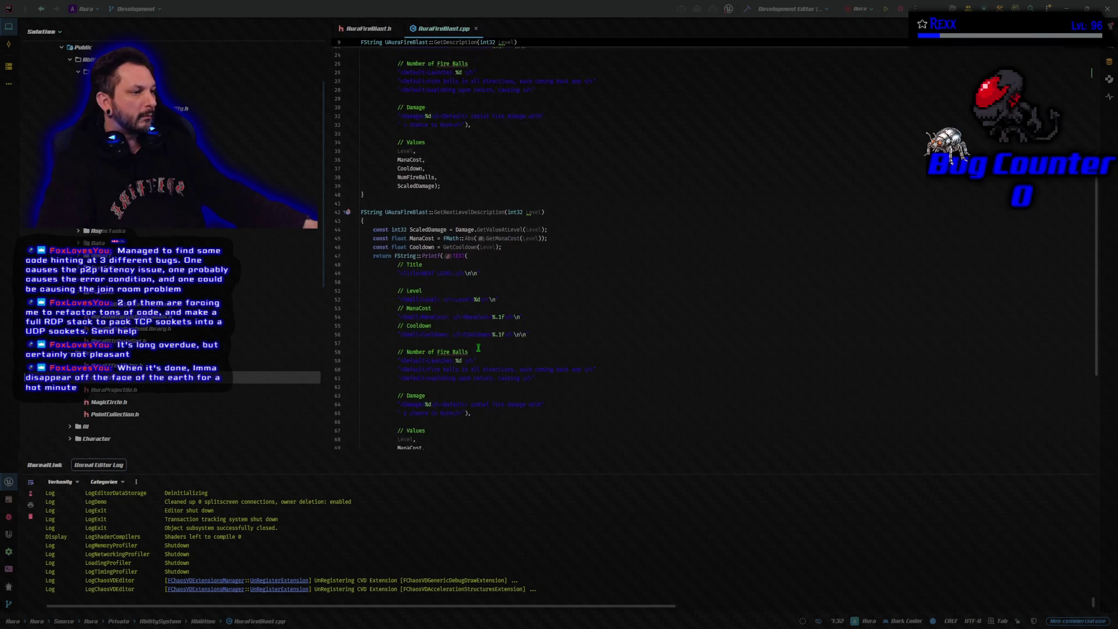
pyautogui.click(418, 383)
pyautogui.press('End')
pyautogui.hotkey('shift', 'Home')
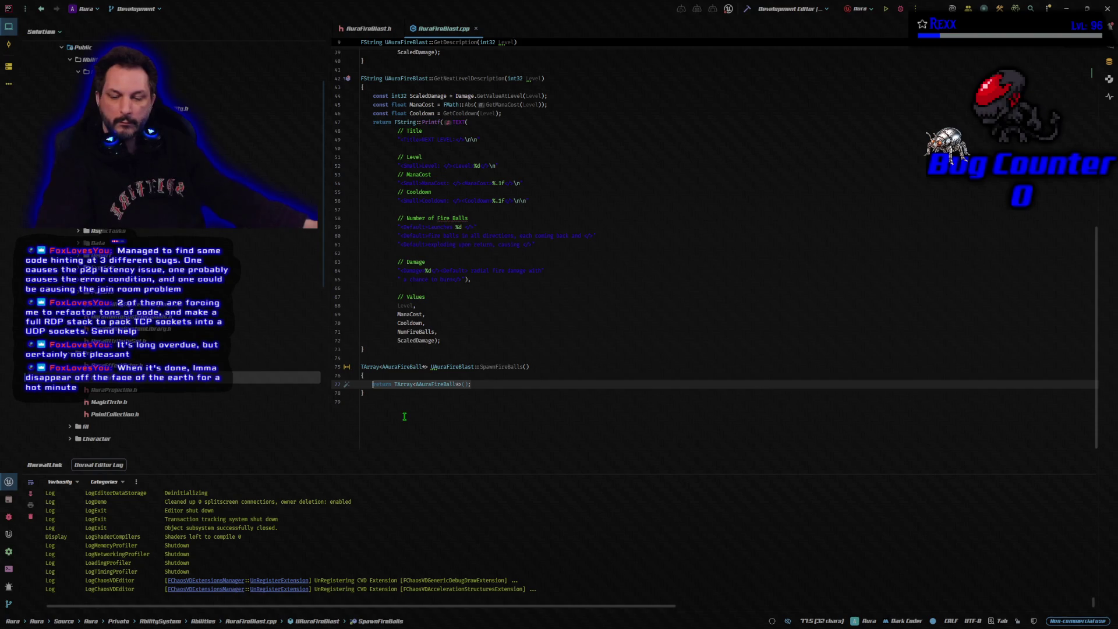
pyautogui.hotkey('ctrl', 'v')
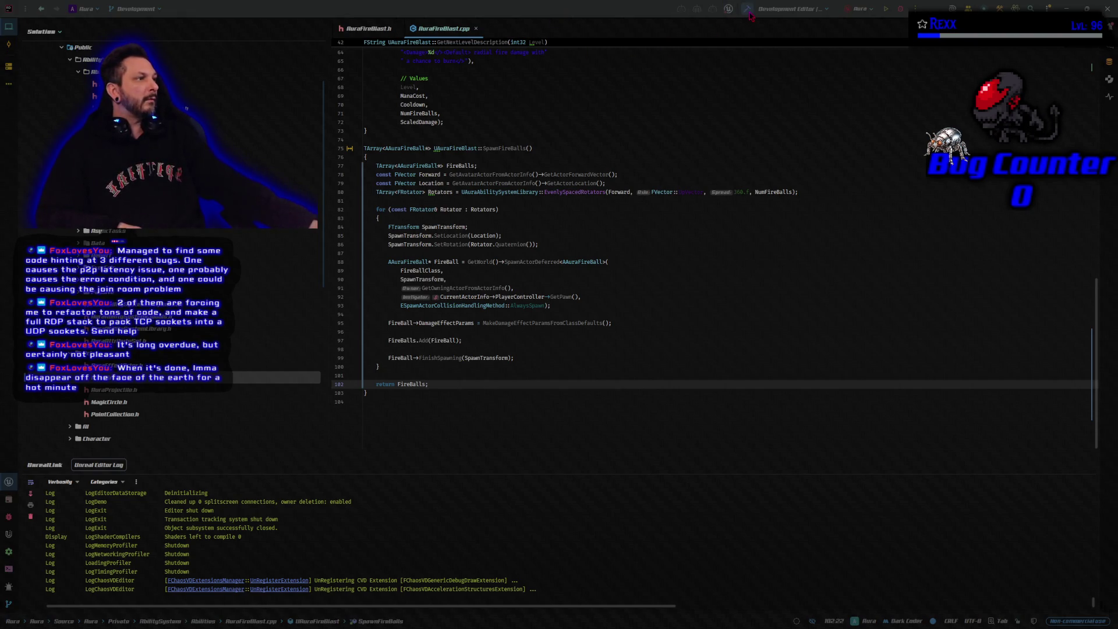
pyautogui.click(712, 10)
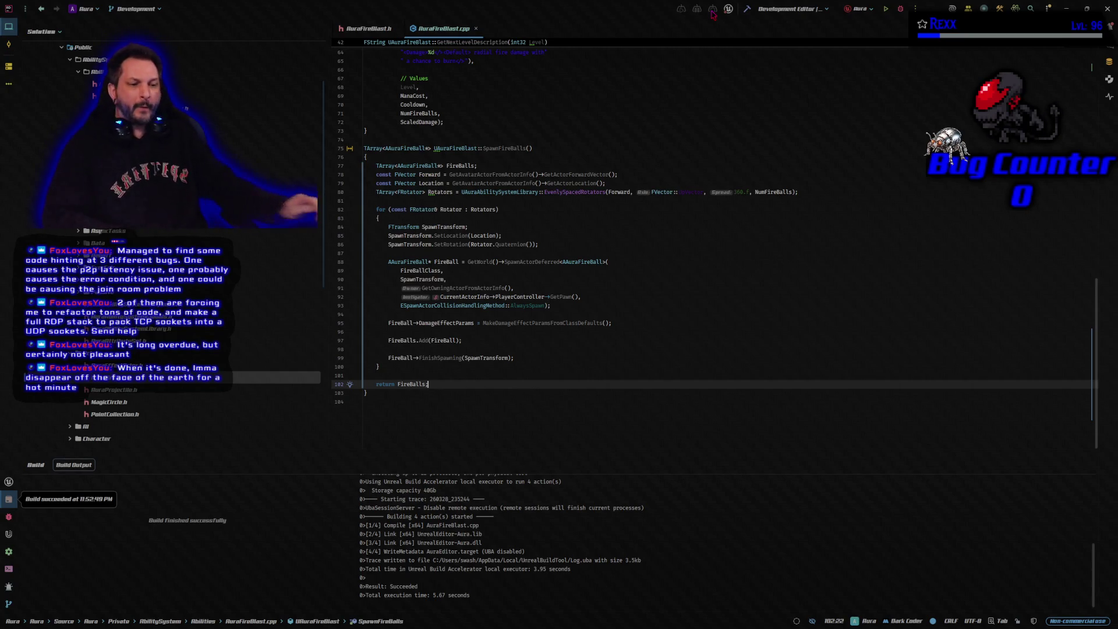
# Check the Rider build output confirming AuraFireBlast.cpp compiled without errors
pyautogui.click(906, 90)
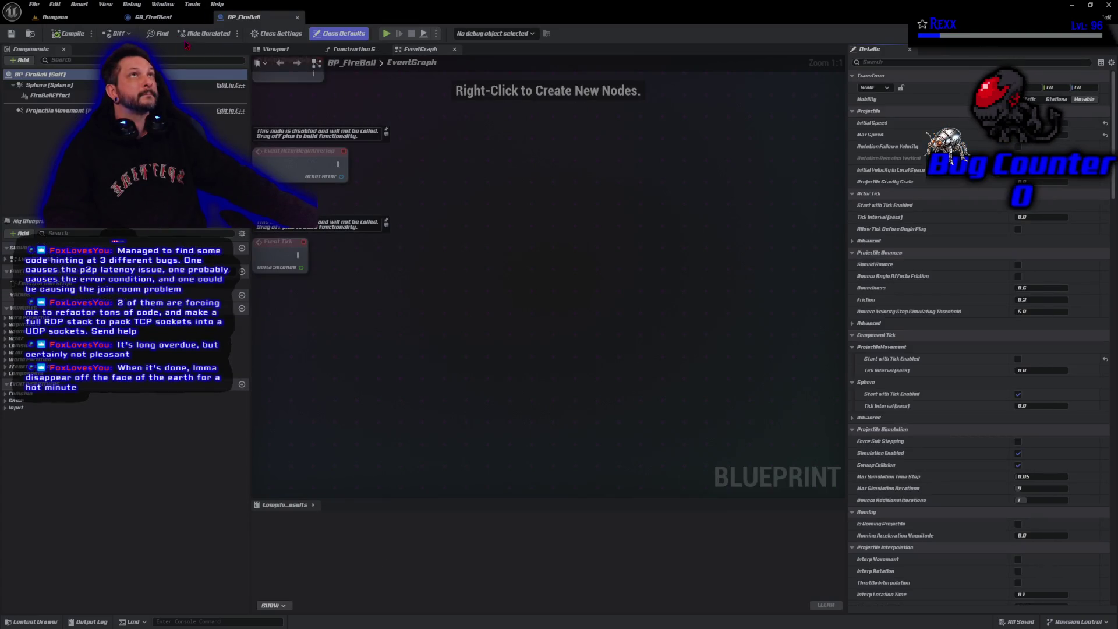
# Add a Spawn Fire Balls node to GA_FireBlast's event graph
pyautogui.click(138, 19)
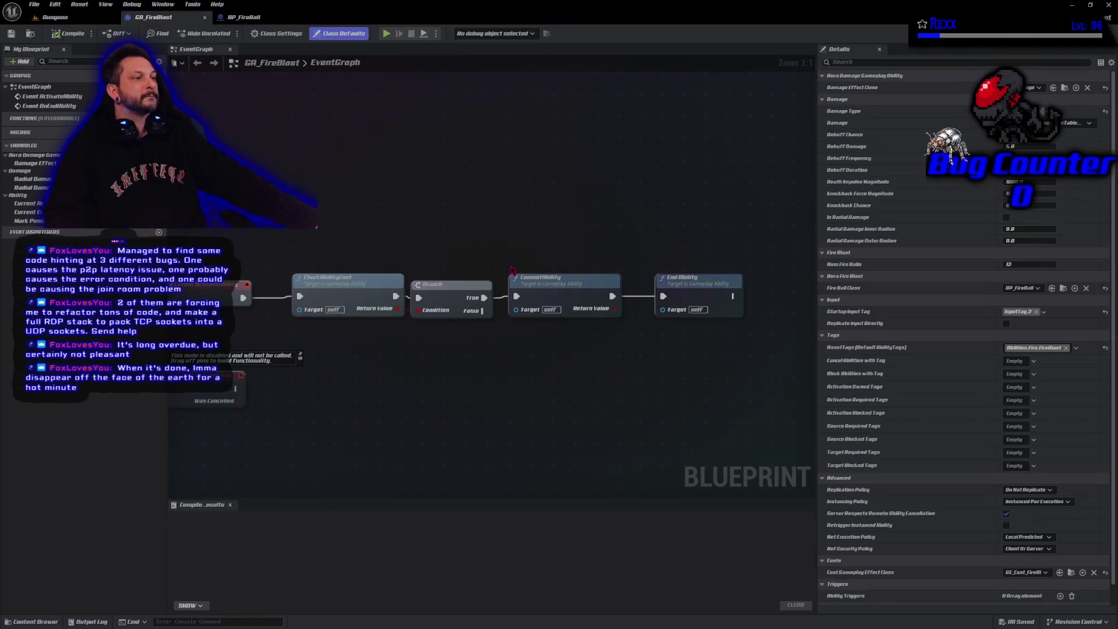
pyautogui.rightClick(471, 251)
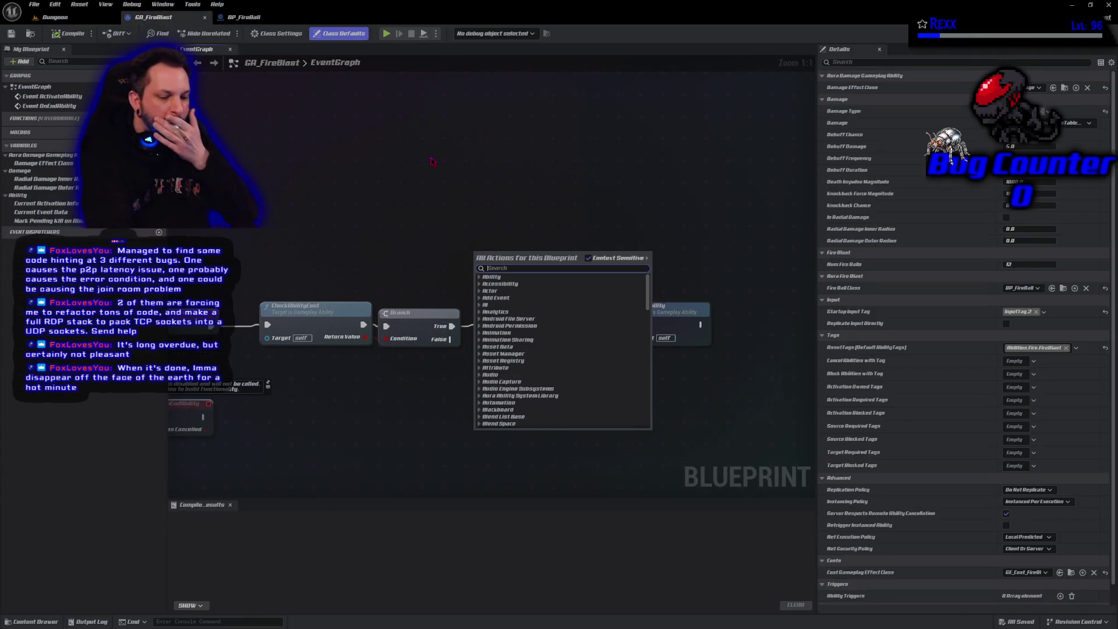
pyautogui.write('spawn')
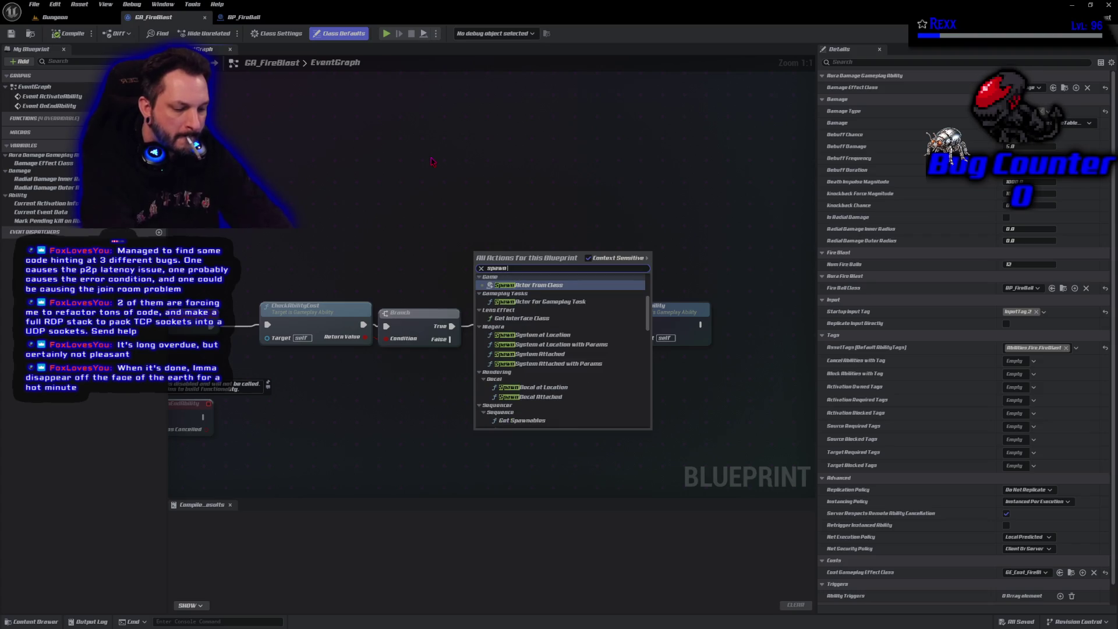
pyautogui.write(' fireballs')
pyautogui.press('Return')
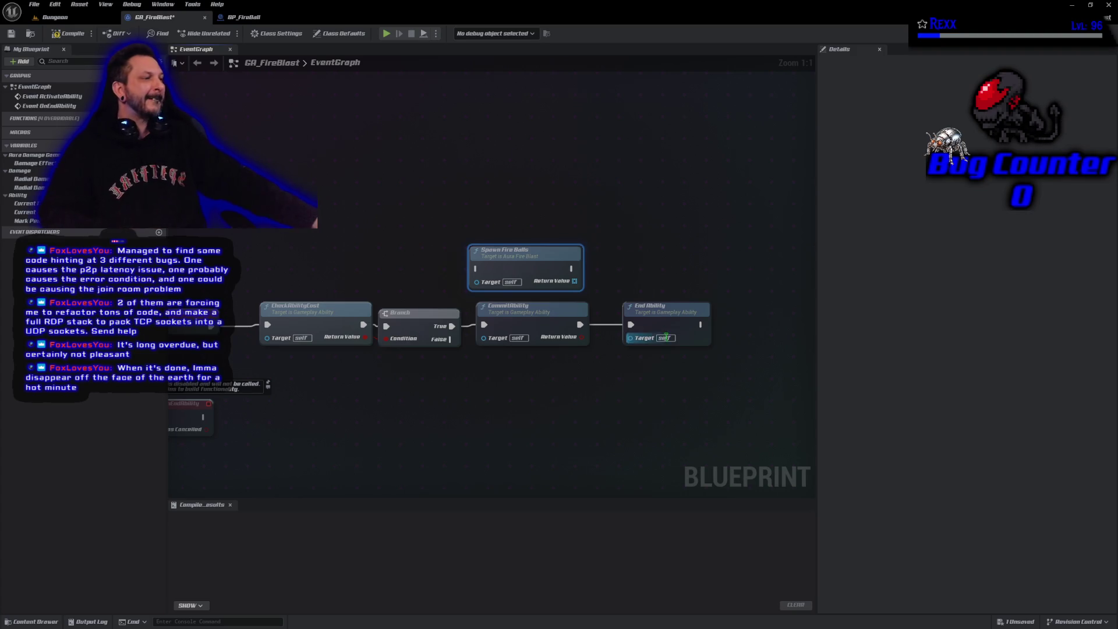
# Chain Spawn Fire Balls after CommitAbility and place End Ability to its right
pyautogui.keyDown('alt'); pyautogui.click(631, 325); pyautogui.keyUp('alt')
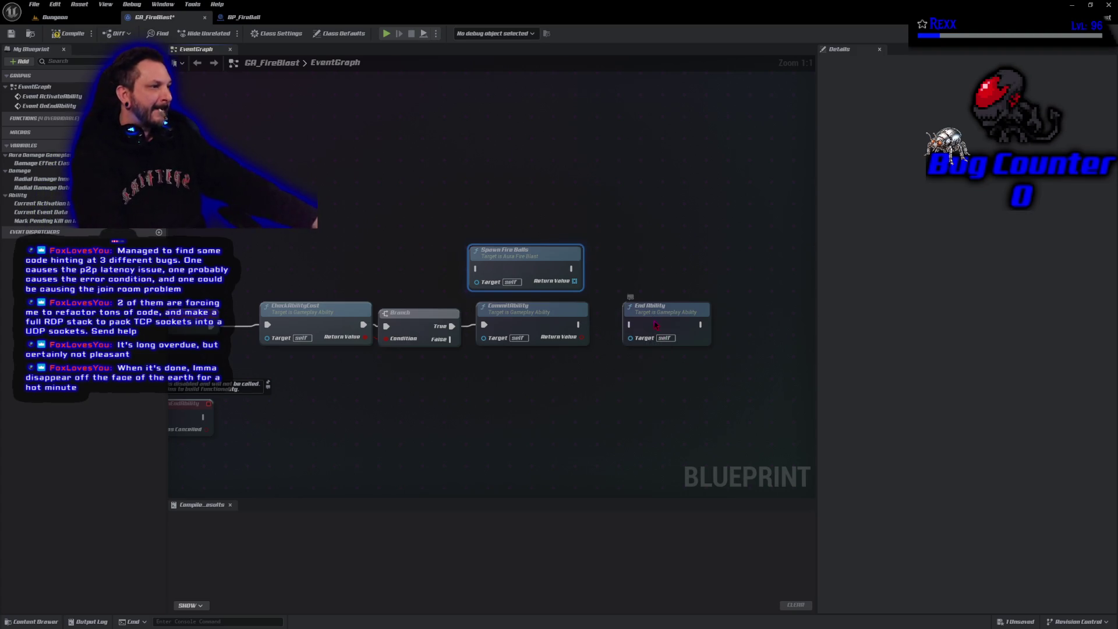
pyautogui.moveTo(655, 324); pyautogui.dragTo(662, 212)
pyautogui.moveTo(525, 252)
pyautogui.mouseDown()
pyautogui.moveTo(660, 310)
pyautogui.moveTo(570, 308)
pyautogui.mouseUp()
pyautogui.moveTo(611, 251); pyautogui.dragTo(376, 238)
pyautogui.moveTo(337, 170); pyautogui.dragTo(693, 191)
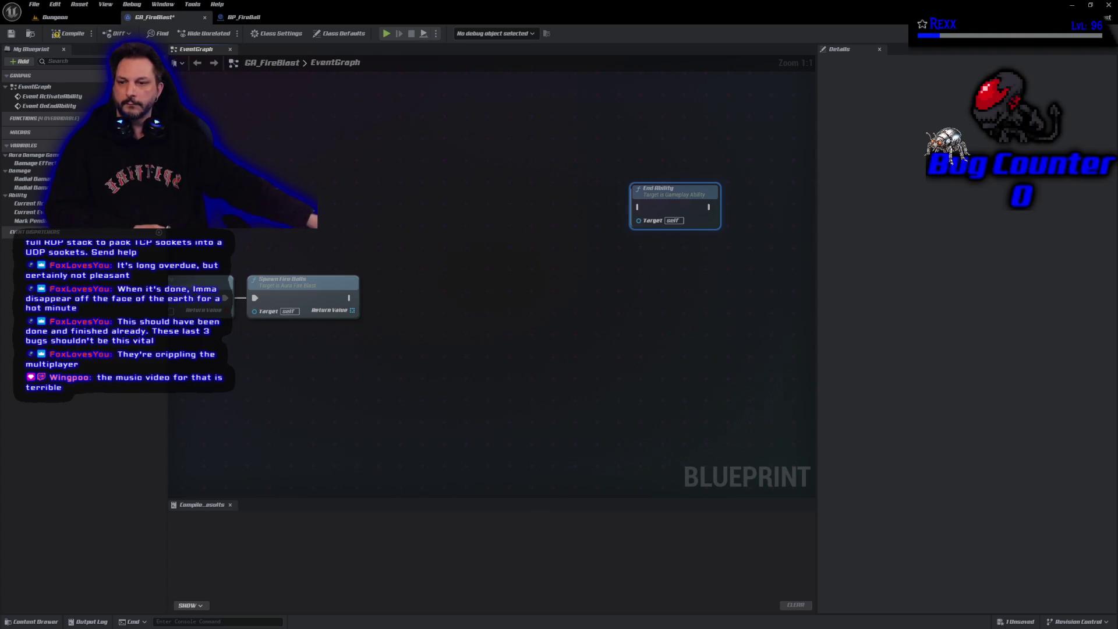
# Switch from the GA_FireBlast graph to the Microscape browser window
pyautogui.hotkey('alt', 'Tab')
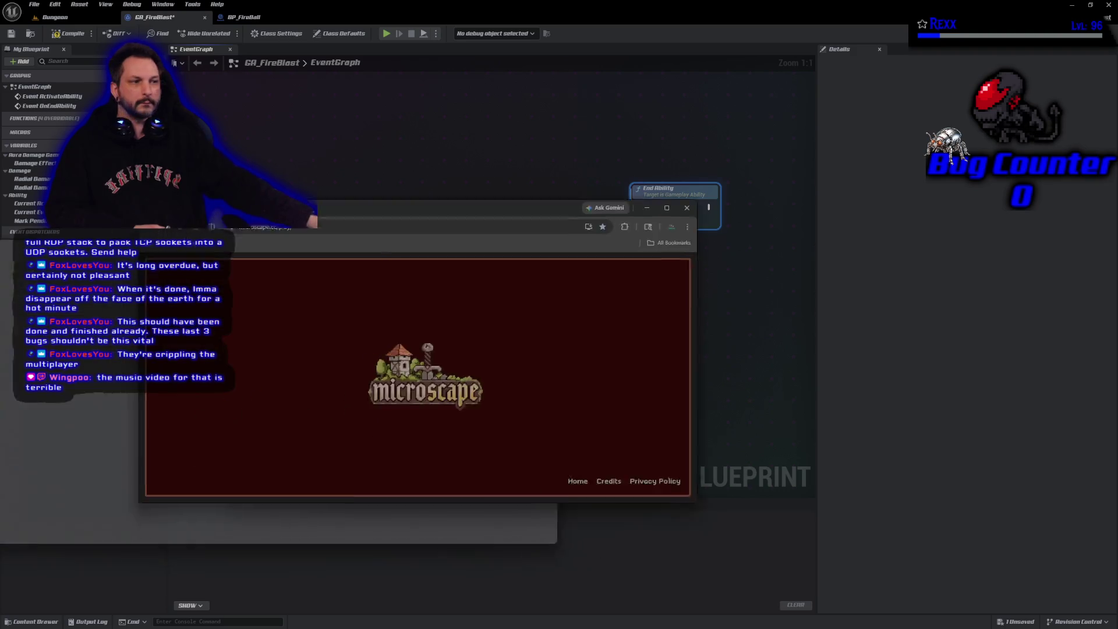
# Maximize the Microscape game, open its Inventory panel, then return to the GA_FireBlast editor
pyautogui.doubleClick(423, 140)
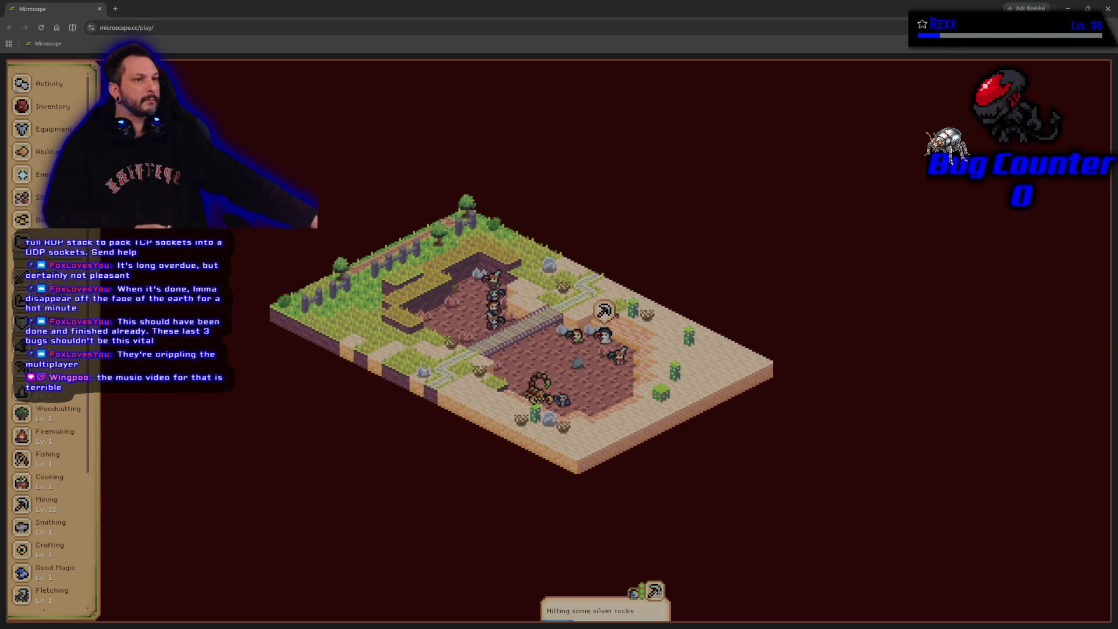
pyautogui.click(53, 107)
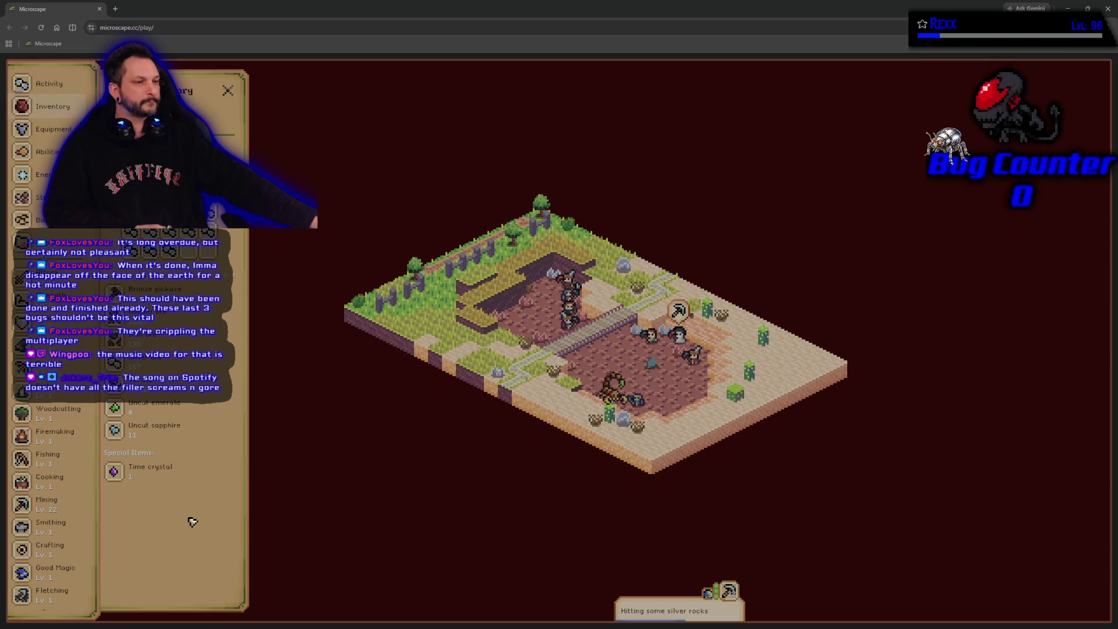
pyautogui.click(1108, 8)
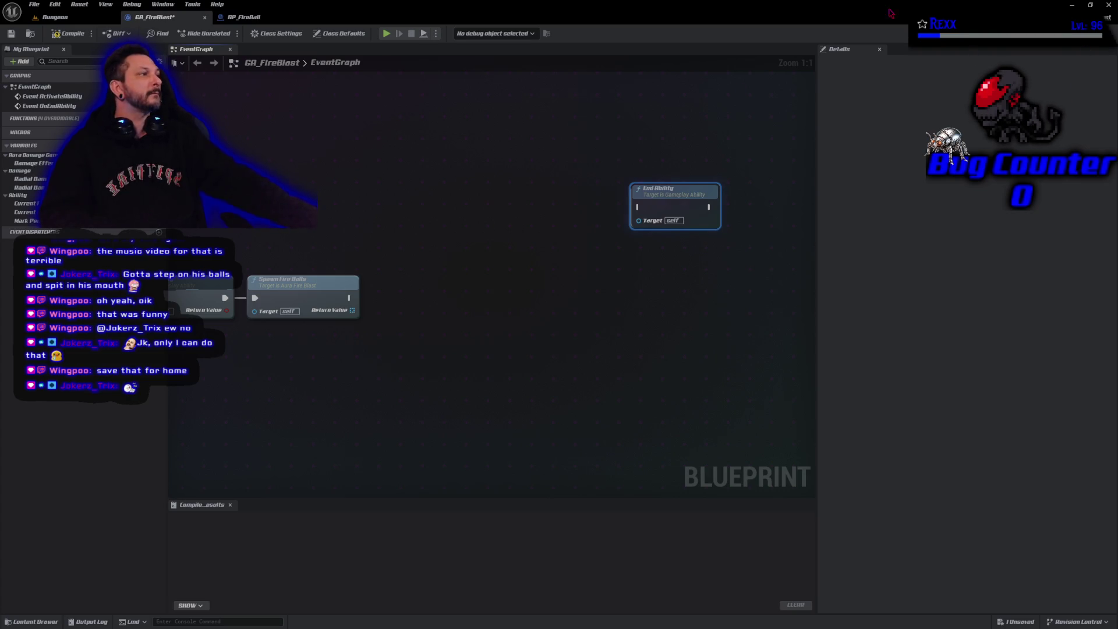
pyautogui.click(1072, 7)
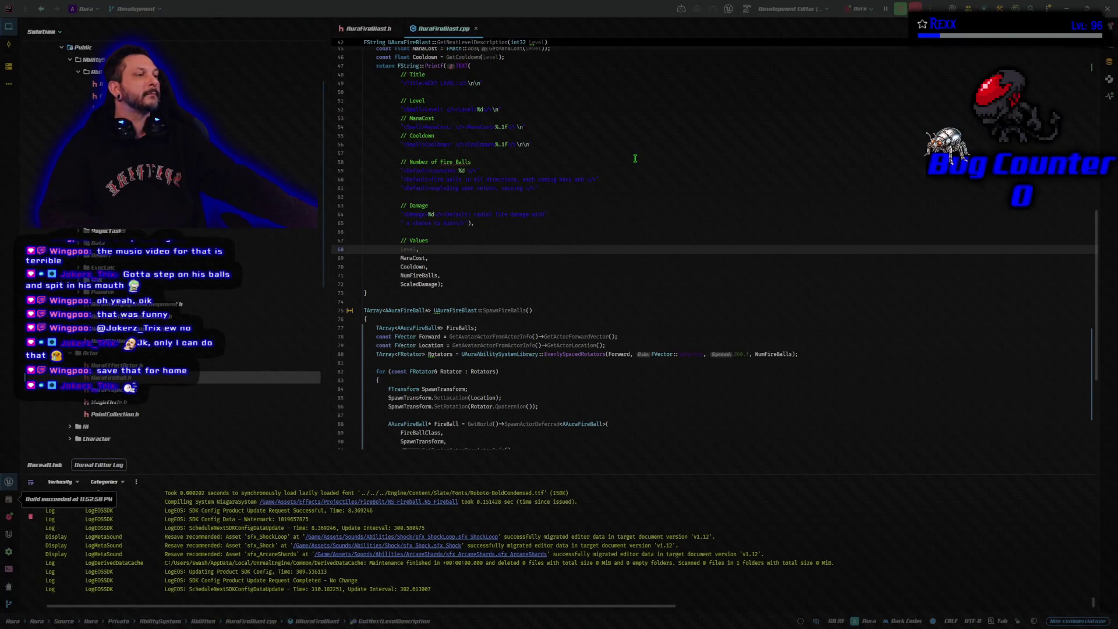
pyautogui.scroll(-3, 705, 205)
pyautogui.scroll(-2, 705, 205)
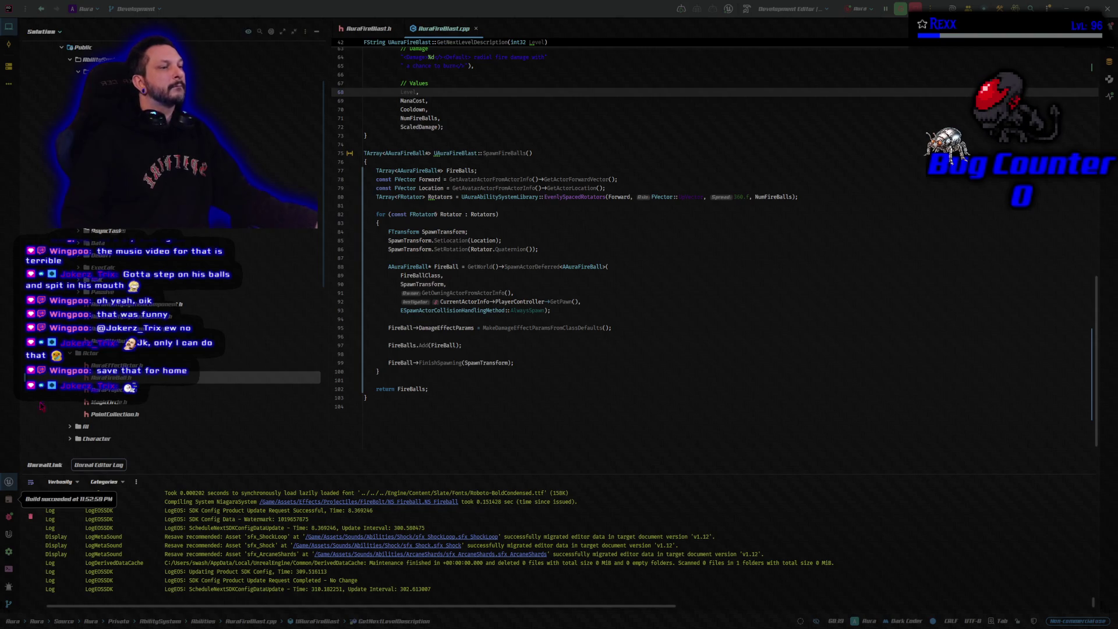
pyautogui.hotkey('alt', 'Tab')
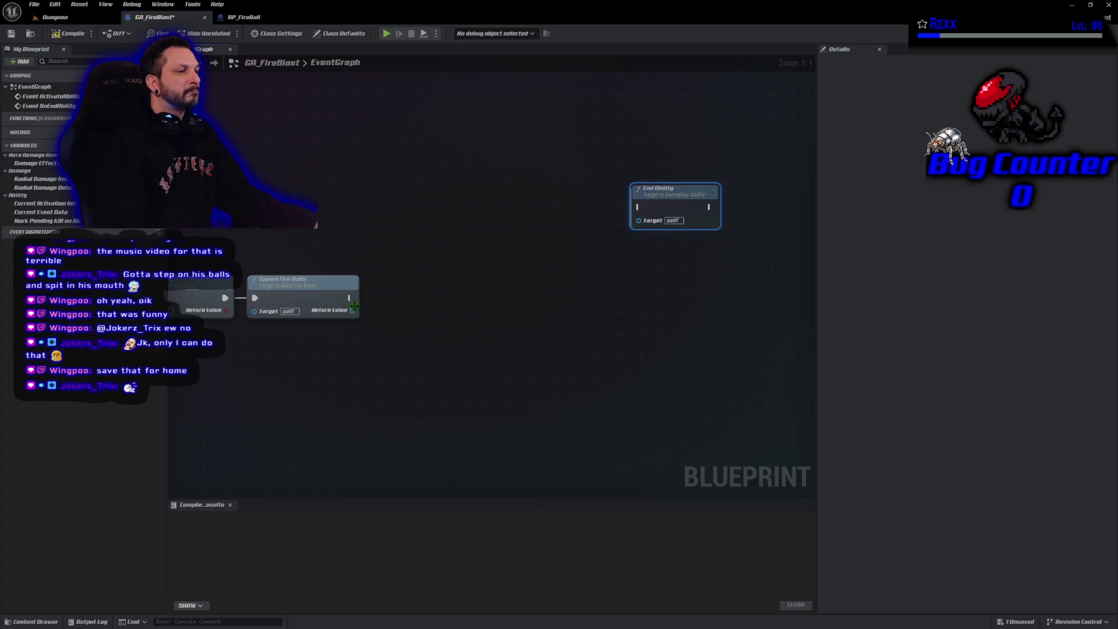
# Chain End Ability after Spawn Fire Balls, compile and save GA_FireBlast, then return to Dungeon
pyautogui.moveTo(349, 298)
pyautogui.mouseDown()
pyautogui.moveTo(550, 246)
pyautogui.moveTo(637, 206)
pyautogui.moveTo(513, 263)
pyautogui.moveTo(464, 300)
pyautogui.moveTo(443, 293)
pyautogui.mouseUp()
pyautogui.click(69, 33)
pyautogui.click(11, 33)
pyautogui.click(56, 17)
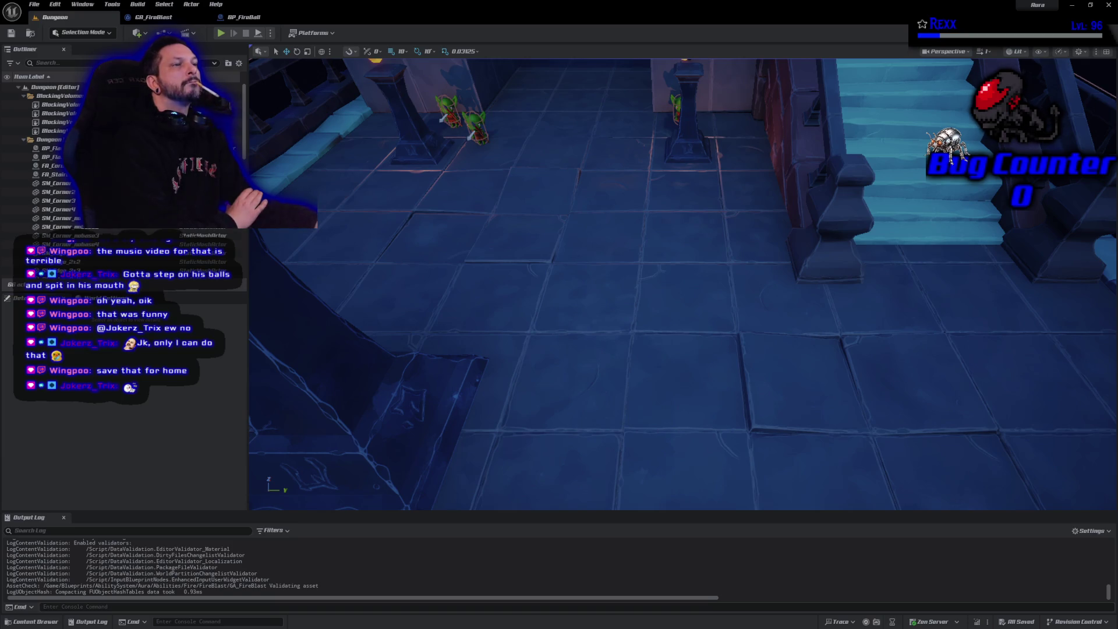
# Play the Dungeon level in the editor, cast Fire Blast with 2, and move the character around
pyautogui.hotkey('alt', 'p')
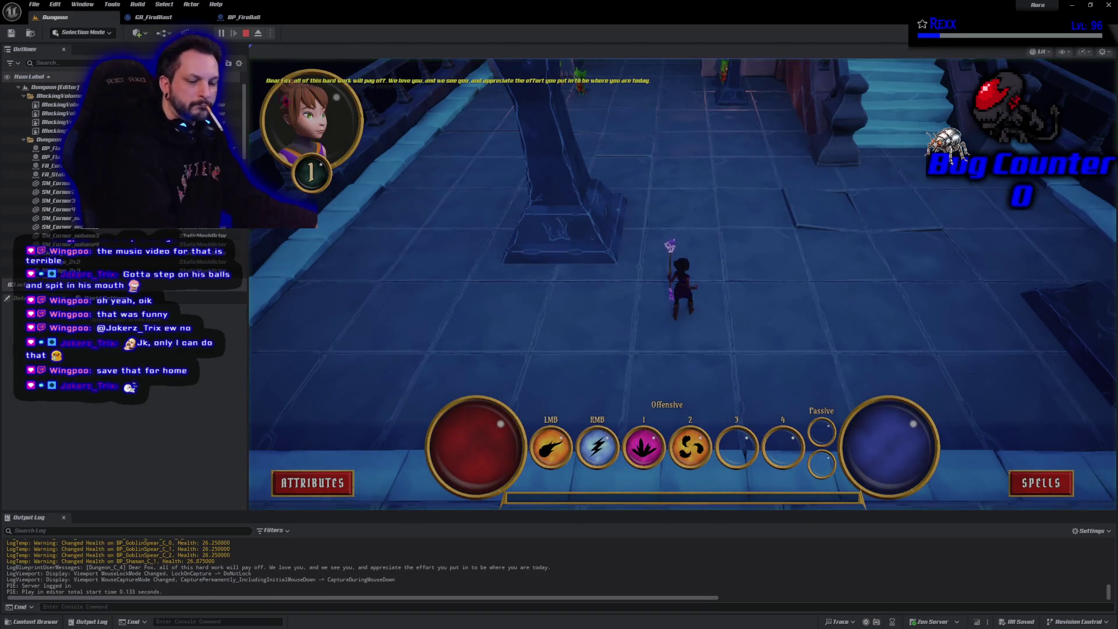
pyautogui.press('2')
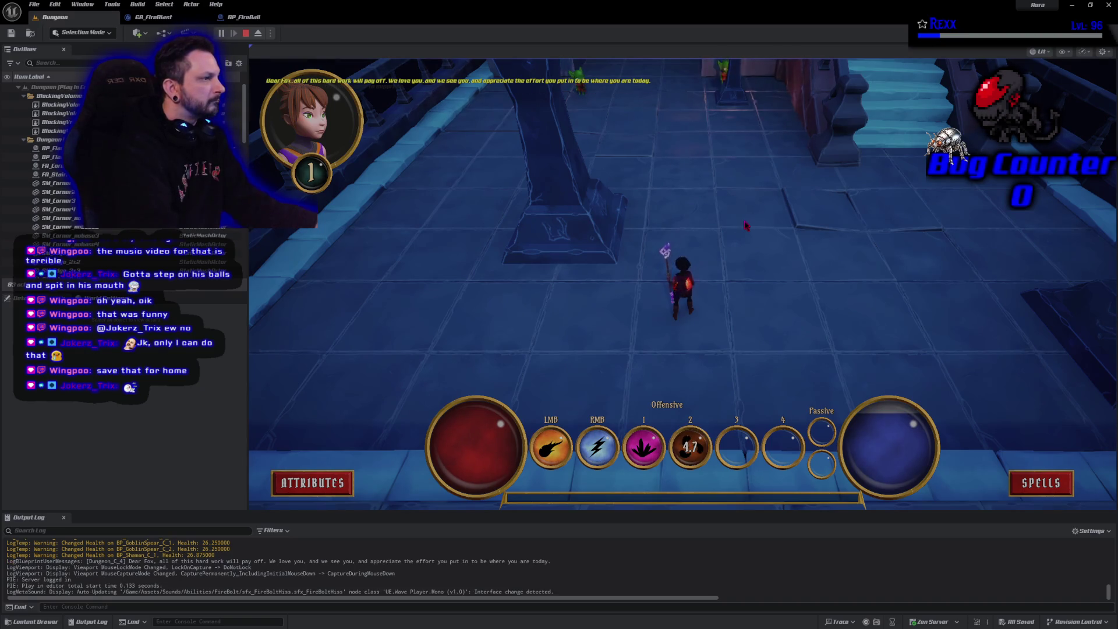
pyautogui.click(748, 246)
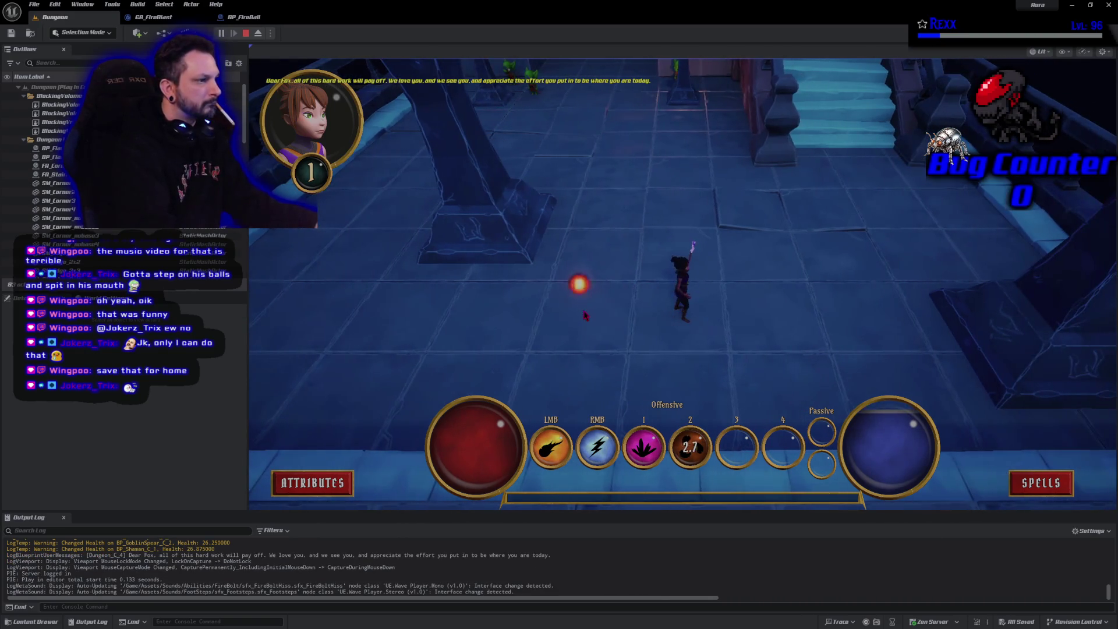
pyautogui.click(586, 314)
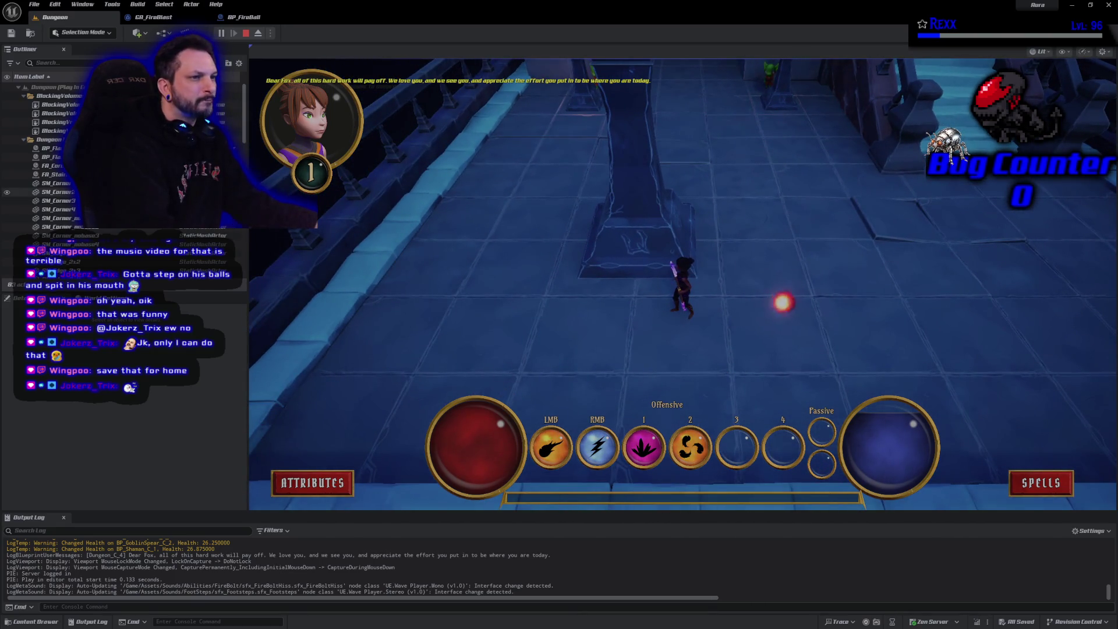
# Filter the Outliner by 'fire' to find the spawned fireballs, then stop the play session
pyautogui.click(52, 62)
pyautogui.write('fireb')
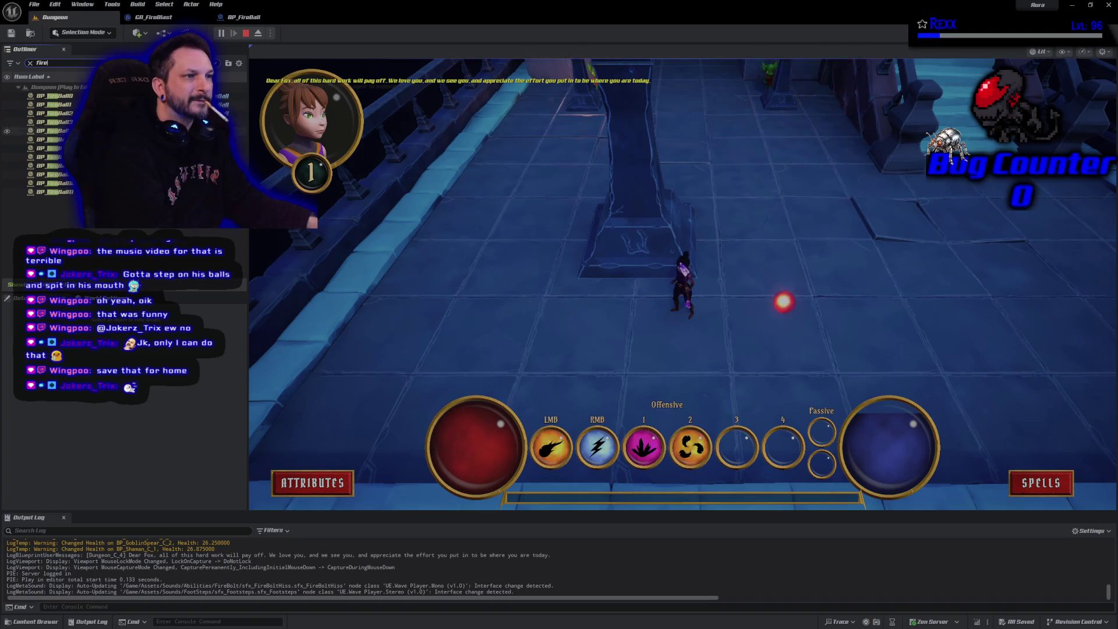
pyautogui.click(246, 33)
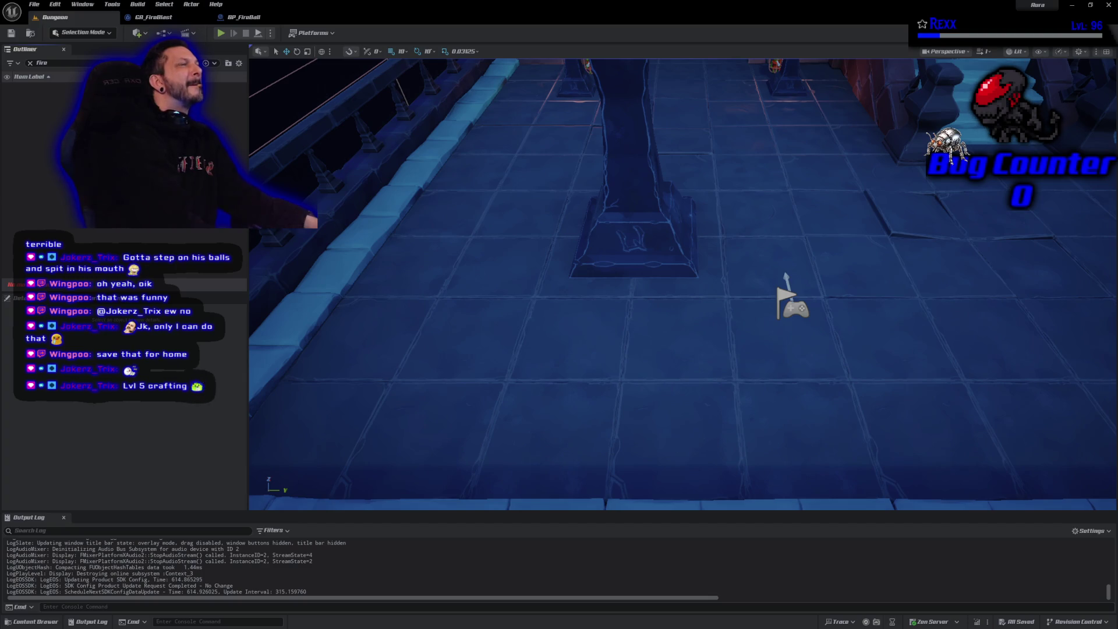
# Give BP_FireBall's ProjectileMovement Initial Speed 1500 and Auto Activate, compile, then play-test casting Fire Blast
pyautogui.click(245, 18)
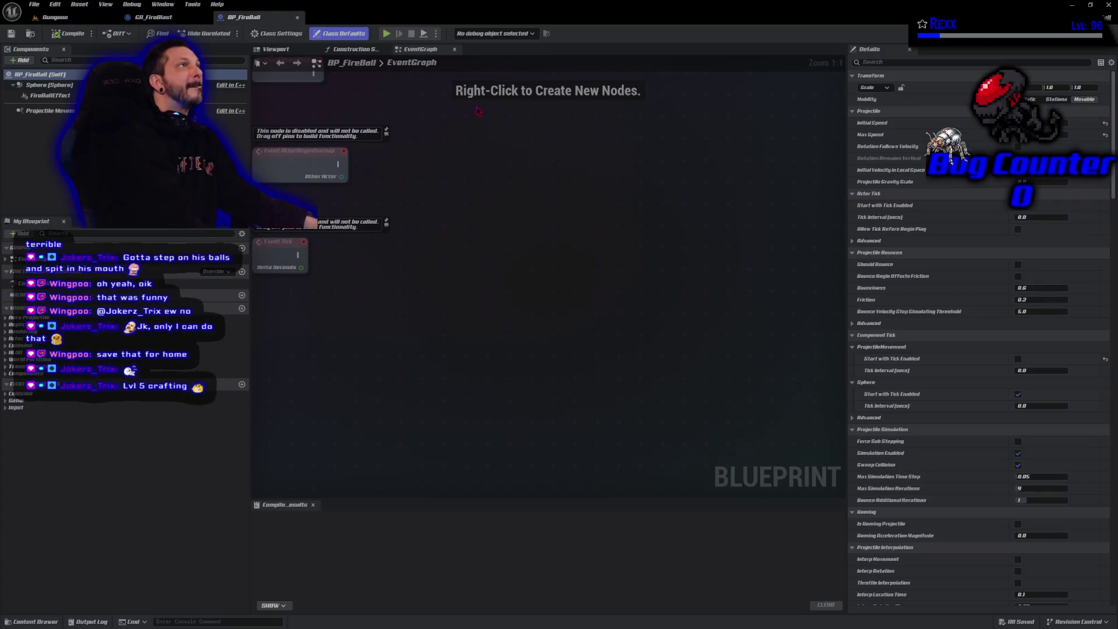
pyautogui.click(40, 110)
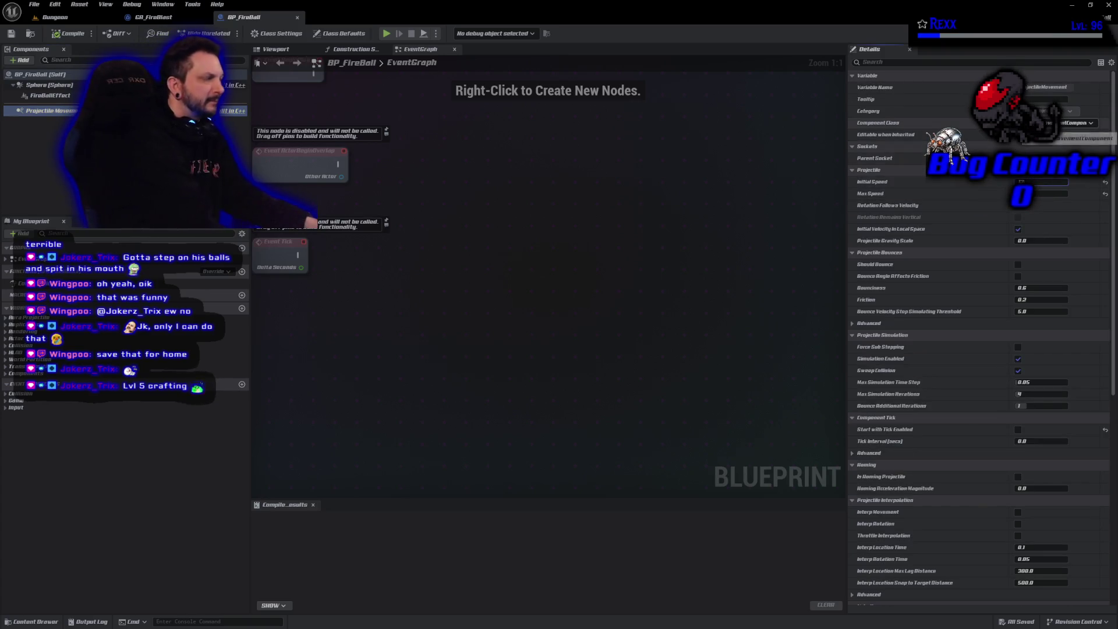
pyautogui.click(1040, 194)
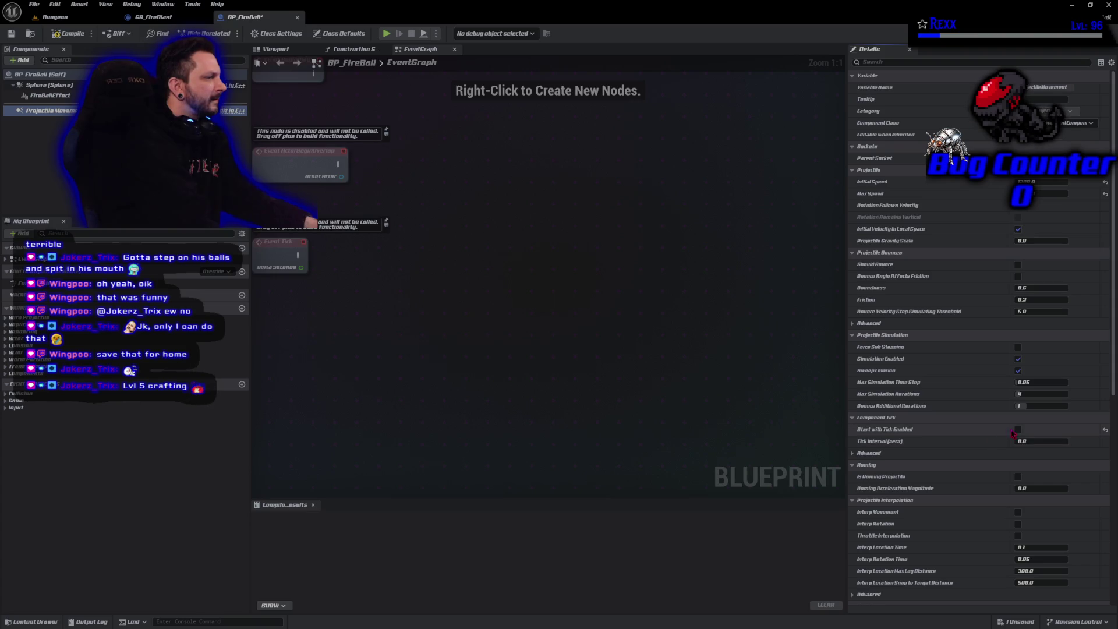
pyautogui.scroll(-5, 935, 453)
pyautogui.scroll(-2, 929, 466)
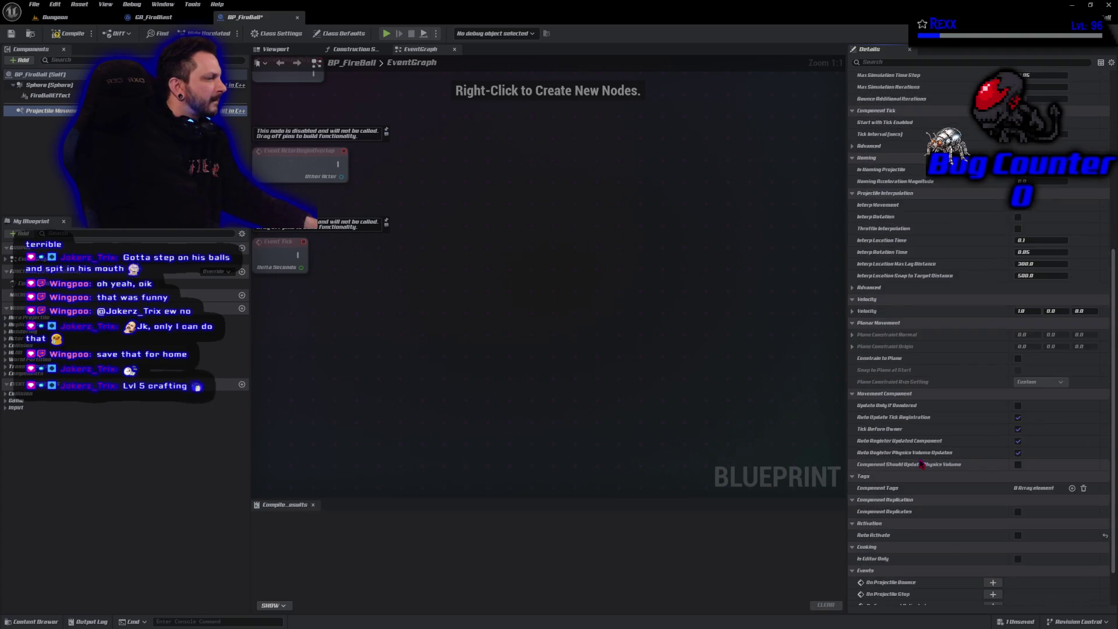
pyautogui.click(1018, 537)
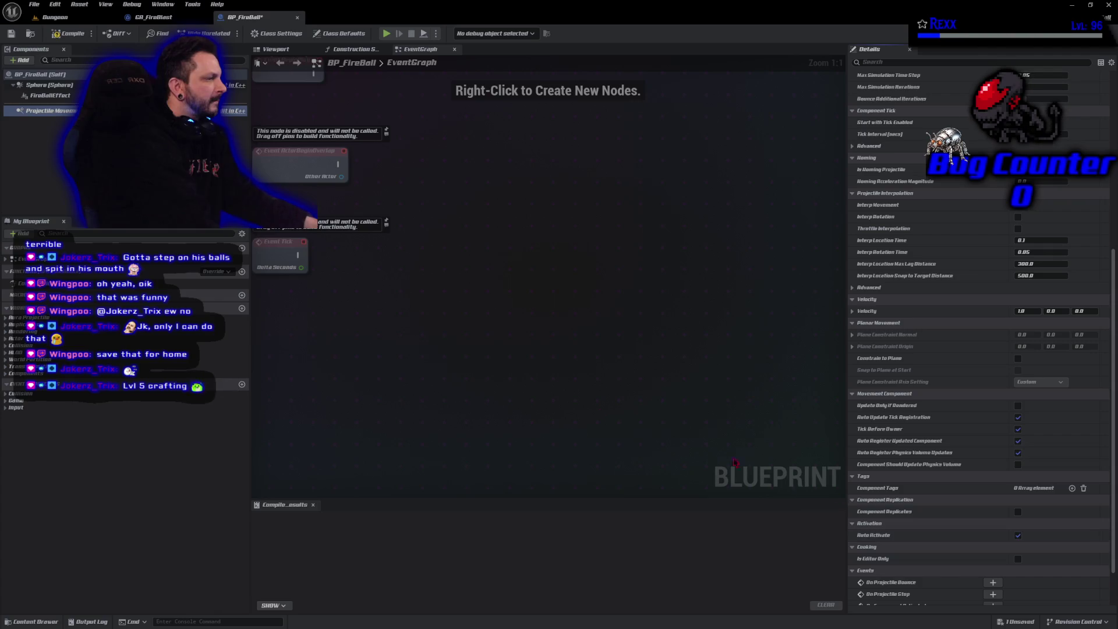
pyautogui.click(69, 33)
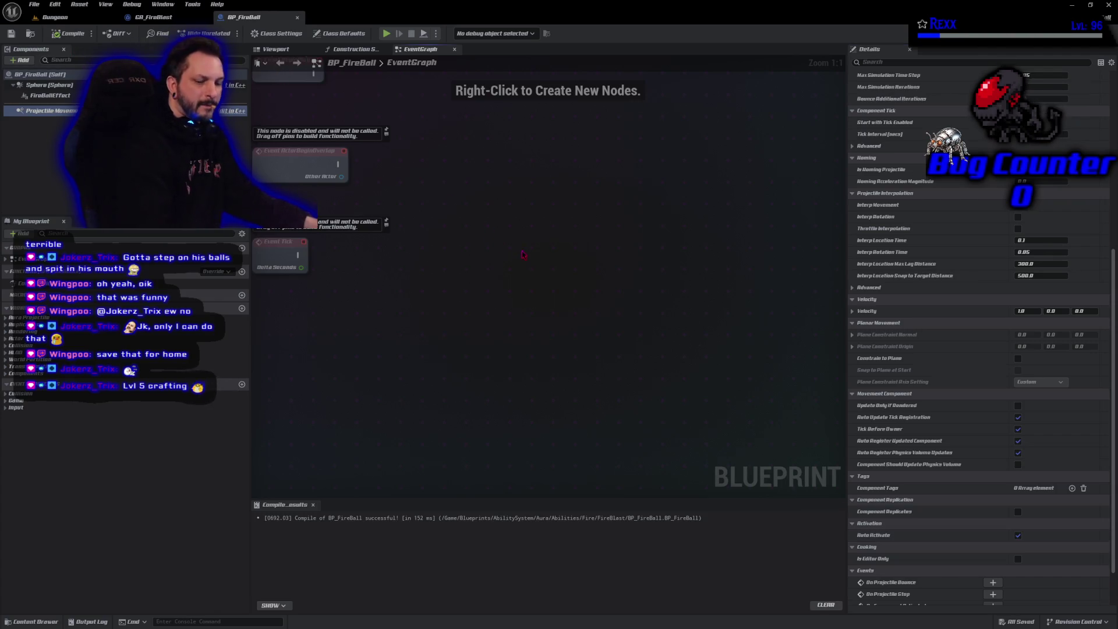
pyautogui.click(386, 34)
pyautogui.press('2')
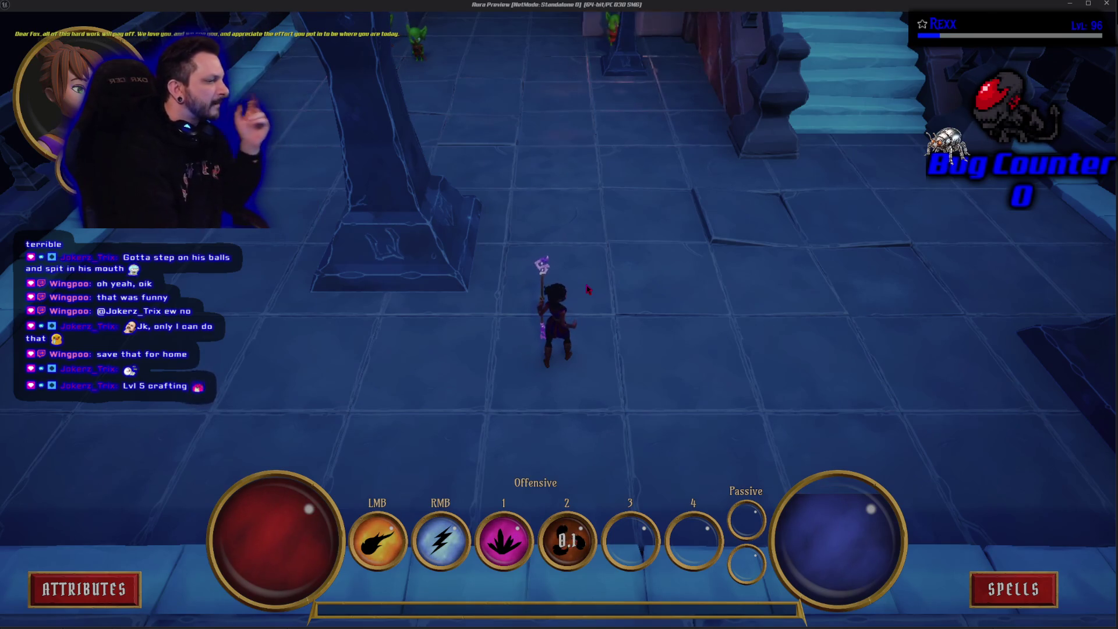
# Cast Fire Blast once more with 2, then end the play-test with Esc
pyautogui.press('2')
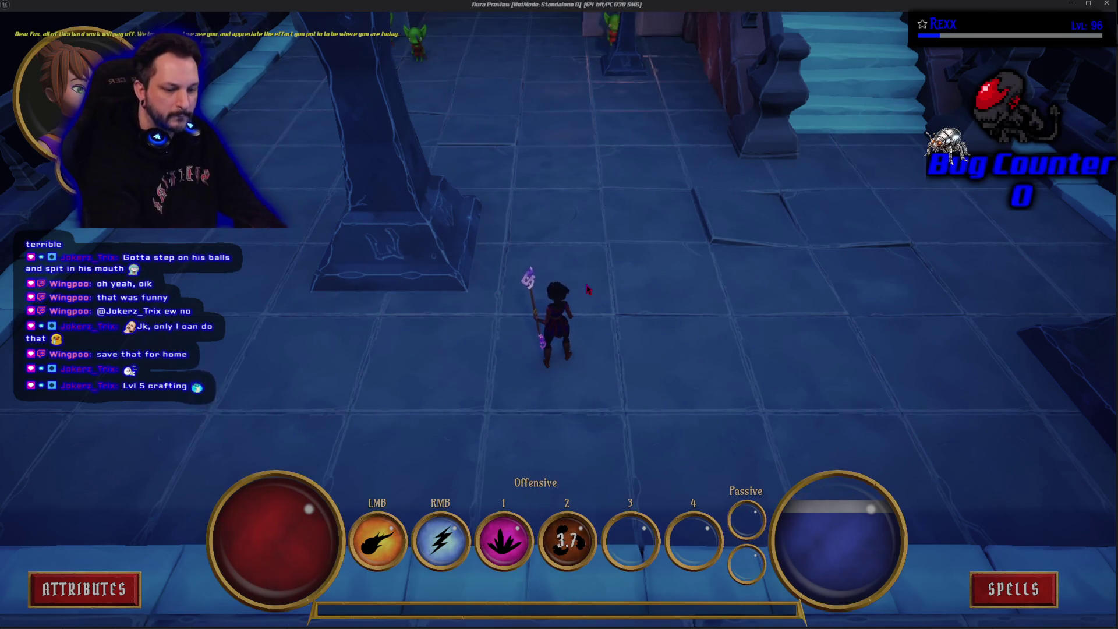
pyautogui.press('Escape')
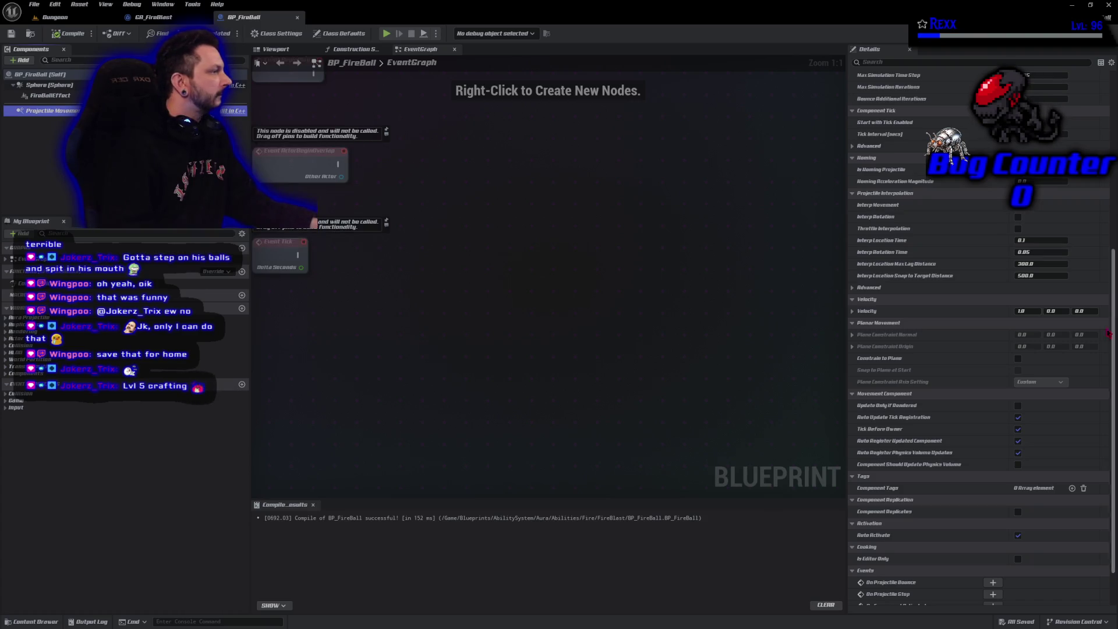
# Change the fireball's Initial Speed and Max Speed, compile and save BP_FireBall, then switch to GitHub Desktop
pyautogui.scroll(10, 1113, 285)
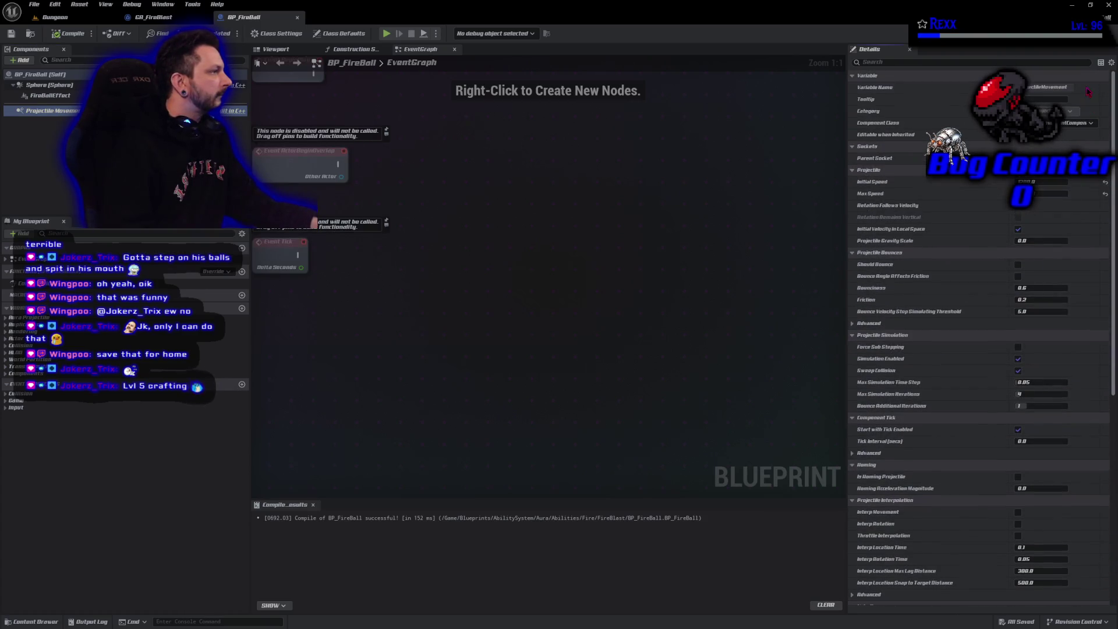
pyautogui.click(1042, 181)
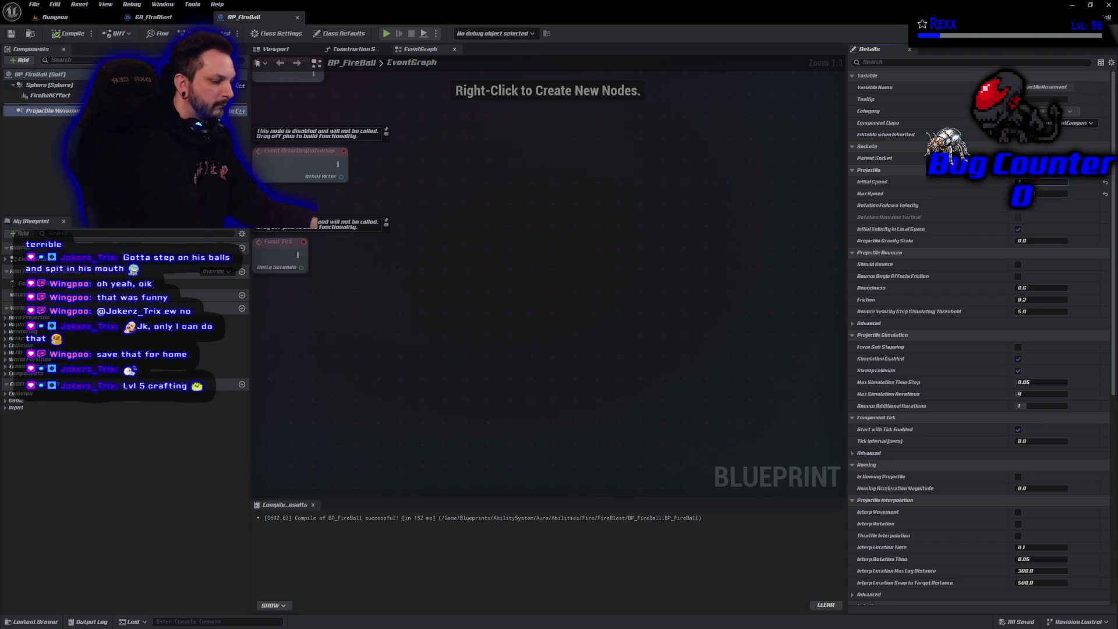
pyautogui.click(1050, 194)
pyautogui.click(68, 33)
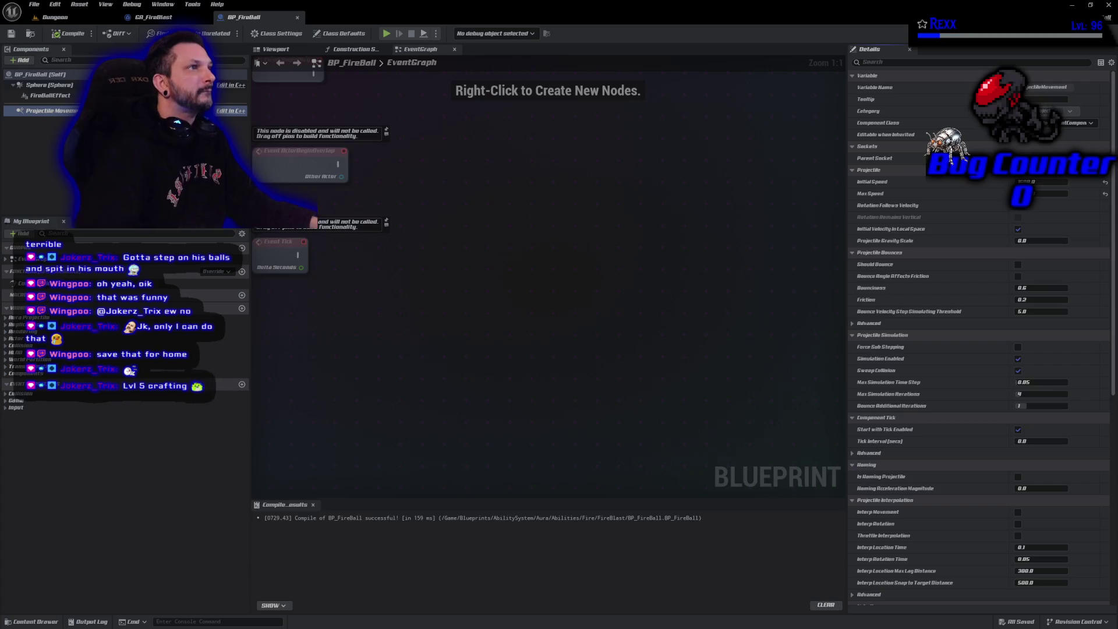
pyautogui.hotkey('alt', 'Tab')
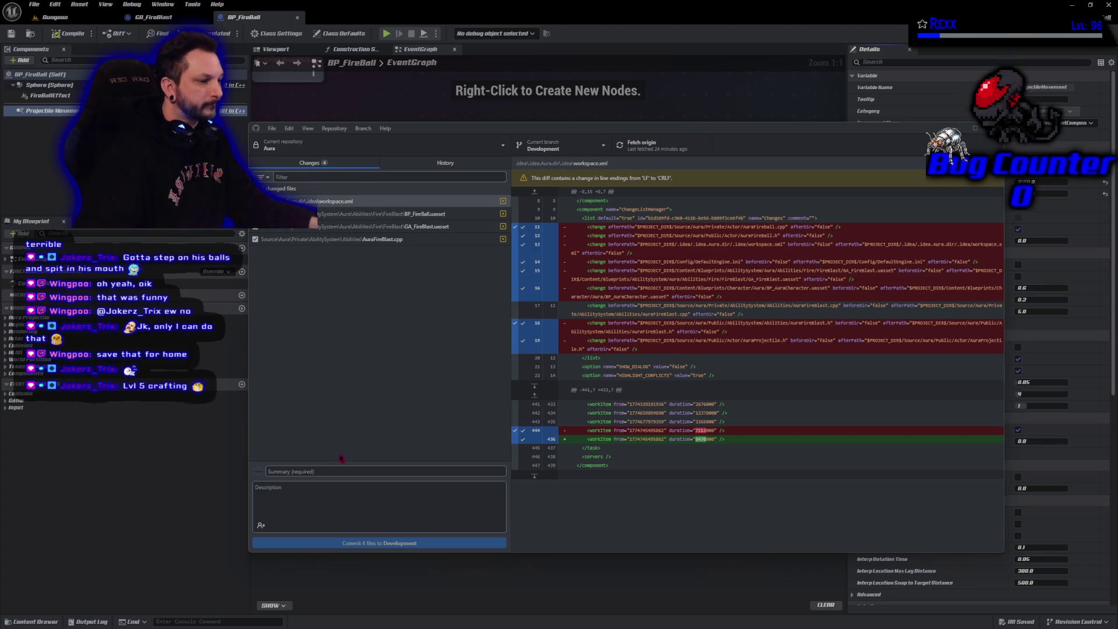
# Commit the four changed files to Development as 'Spawning FireBalls' and push to origin
pyautogui.click(337, 471)
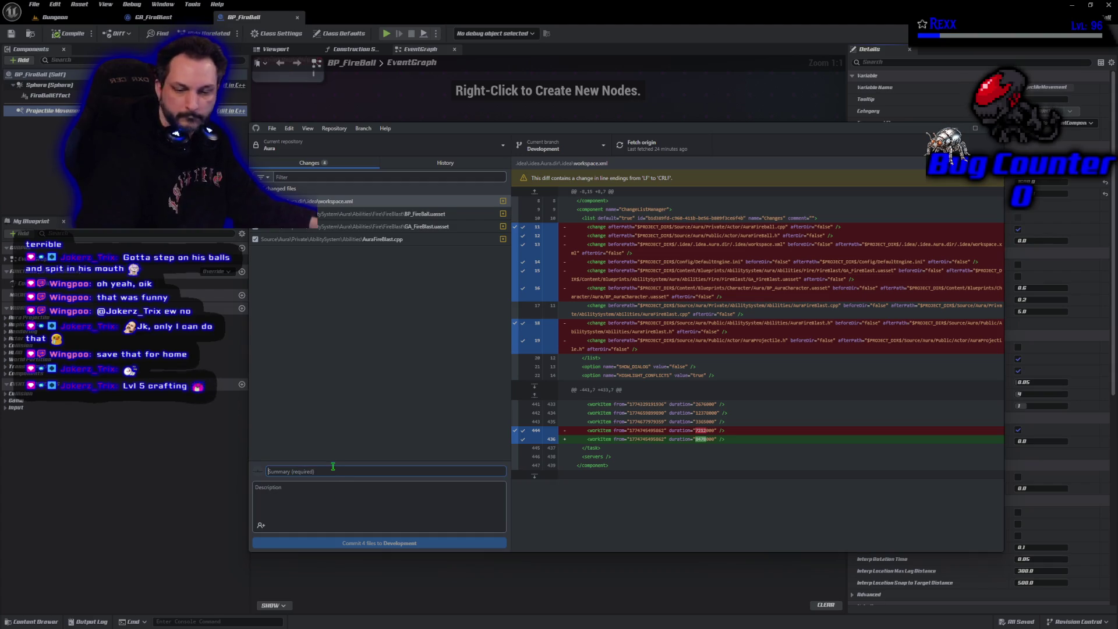
pyautogui.write('Spawning FireBalls')
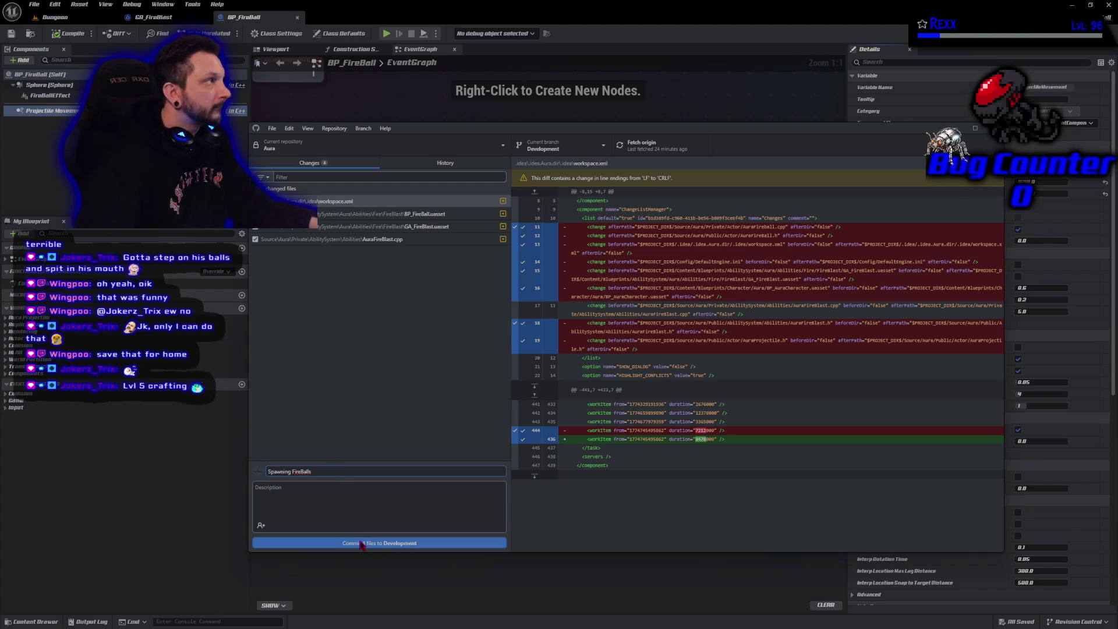
pyautogui.click(362, 545)
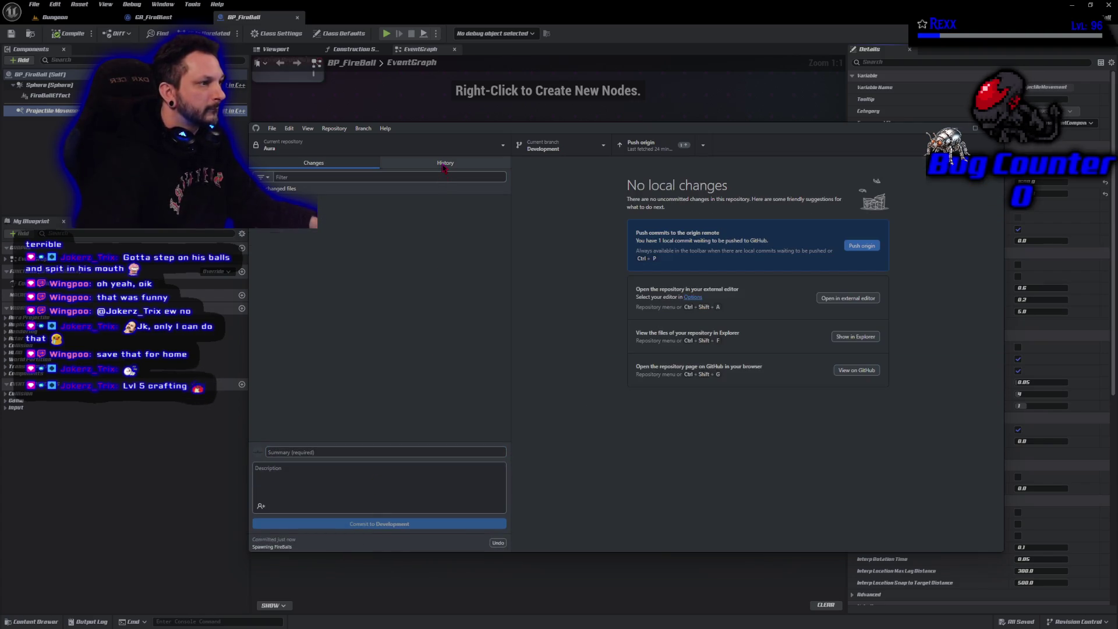
pyautogui.click(872, 248)
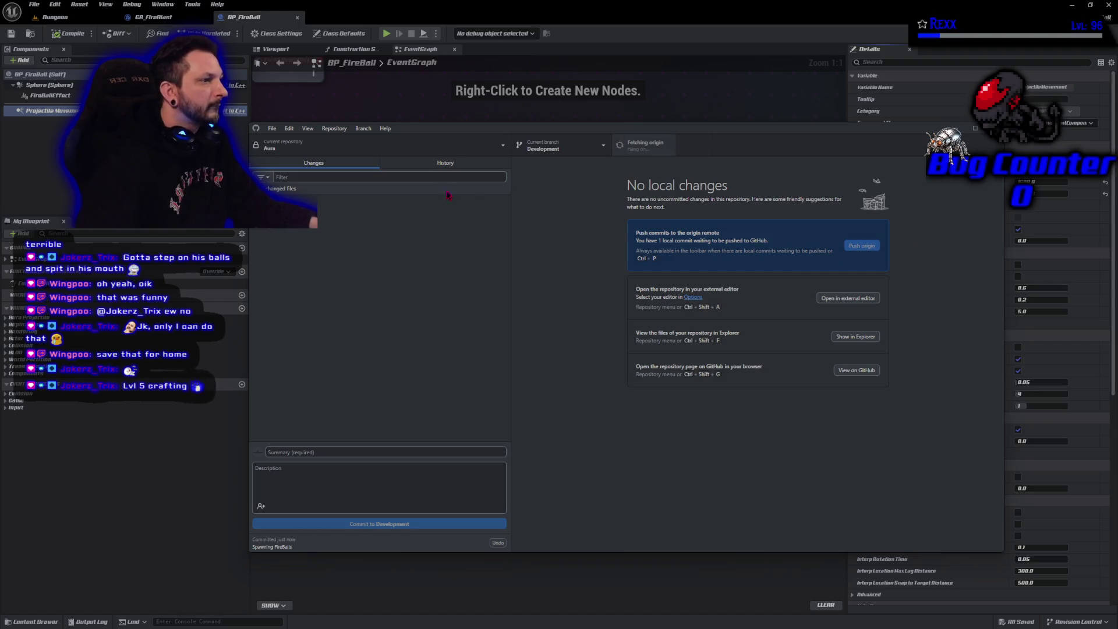
# Browse the History's earlier Fire Ball and FireBlast commits, then return to Unreal
pyautogui.click(424, 164)
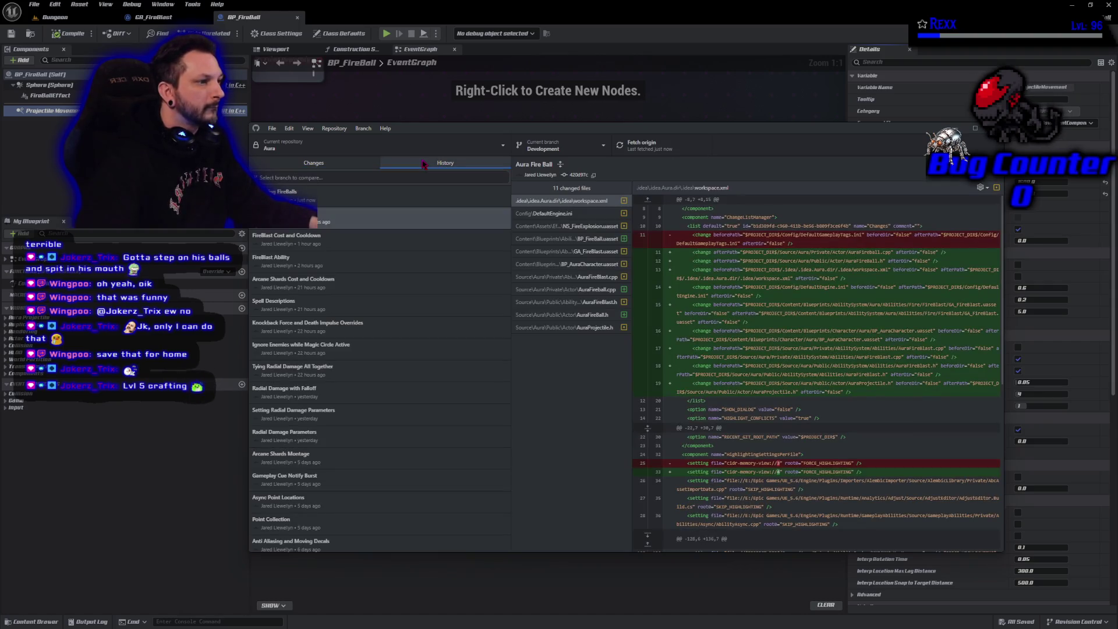
pyautogui.click(348, 223)
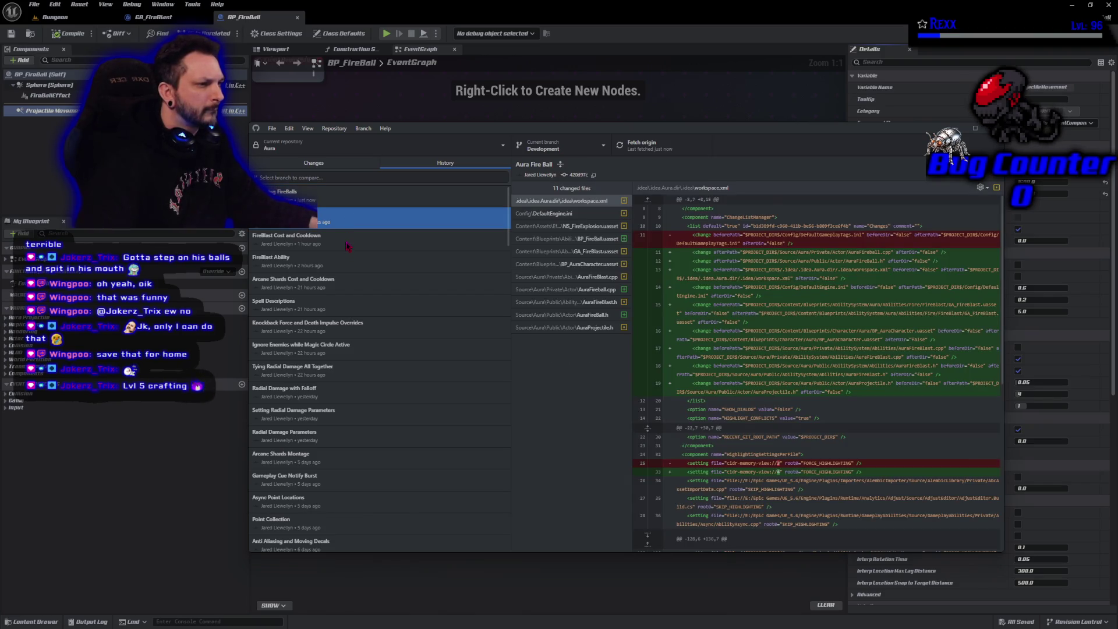
pyautogui.click(347, 245)
pyautogui.click(347, 262)
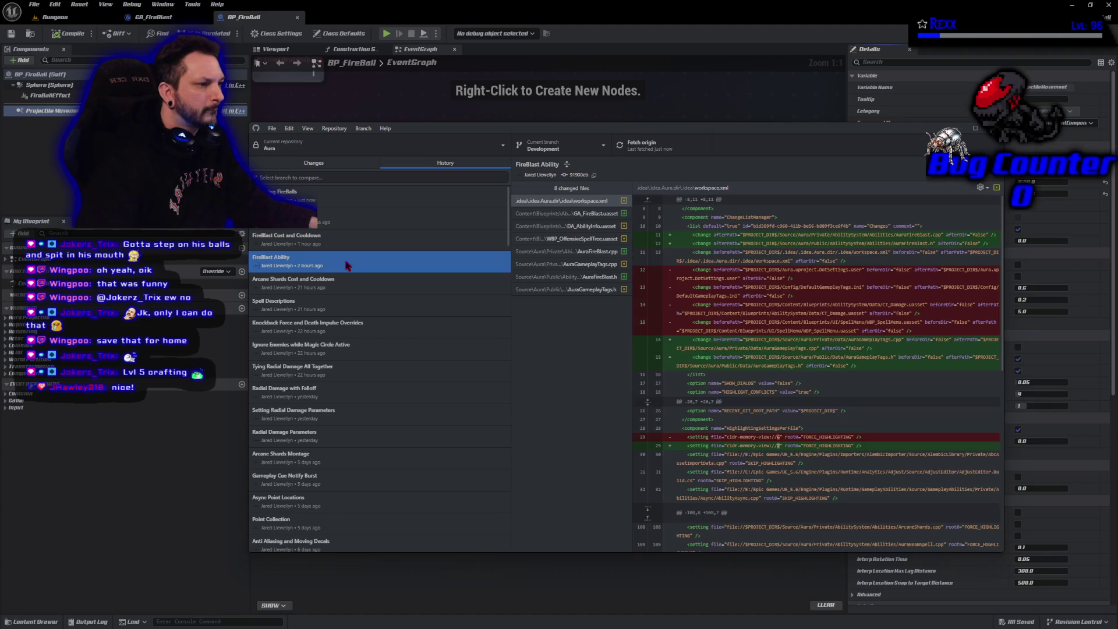
pyautogui.click(346, 196)
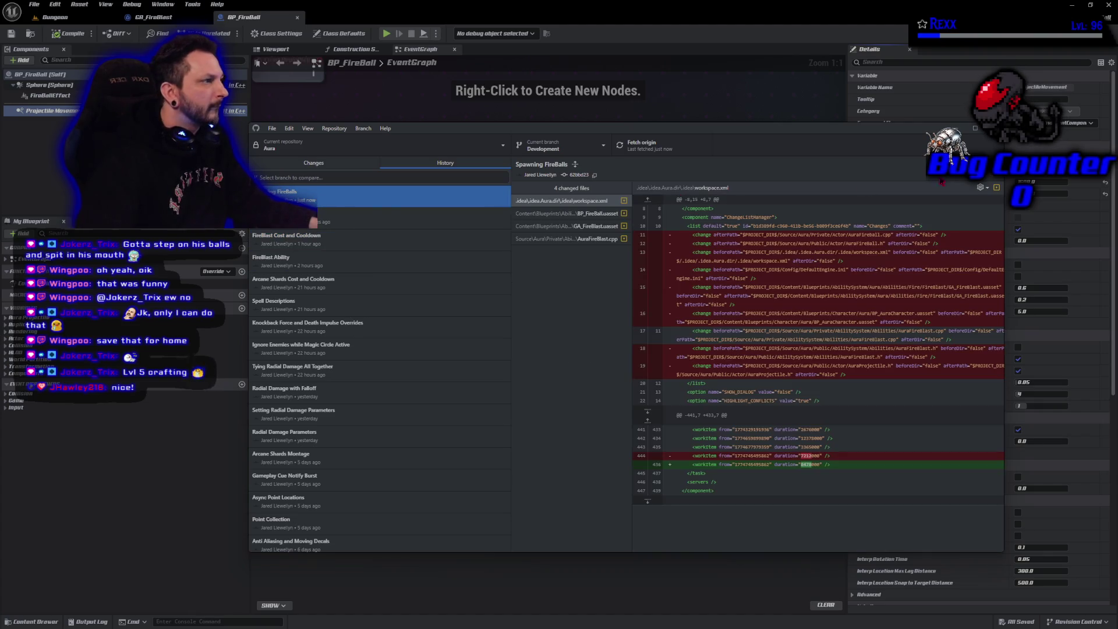
pyautogui.click(903, 110)
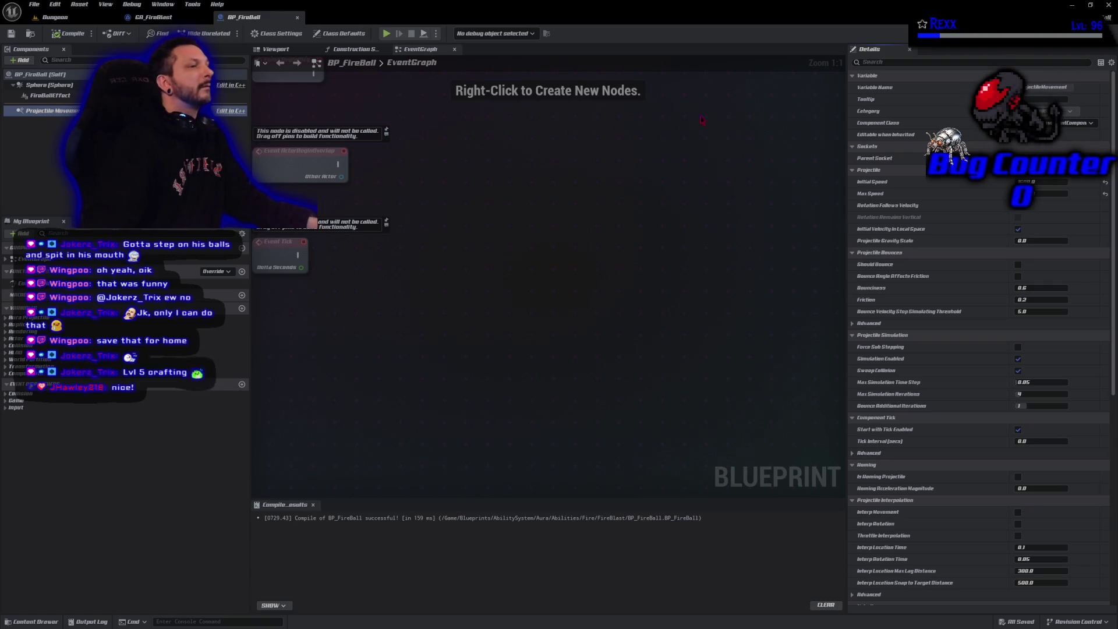
# Close the Unreal editor and maximize the Microscape game window
pyautogui.click(1108, 5)
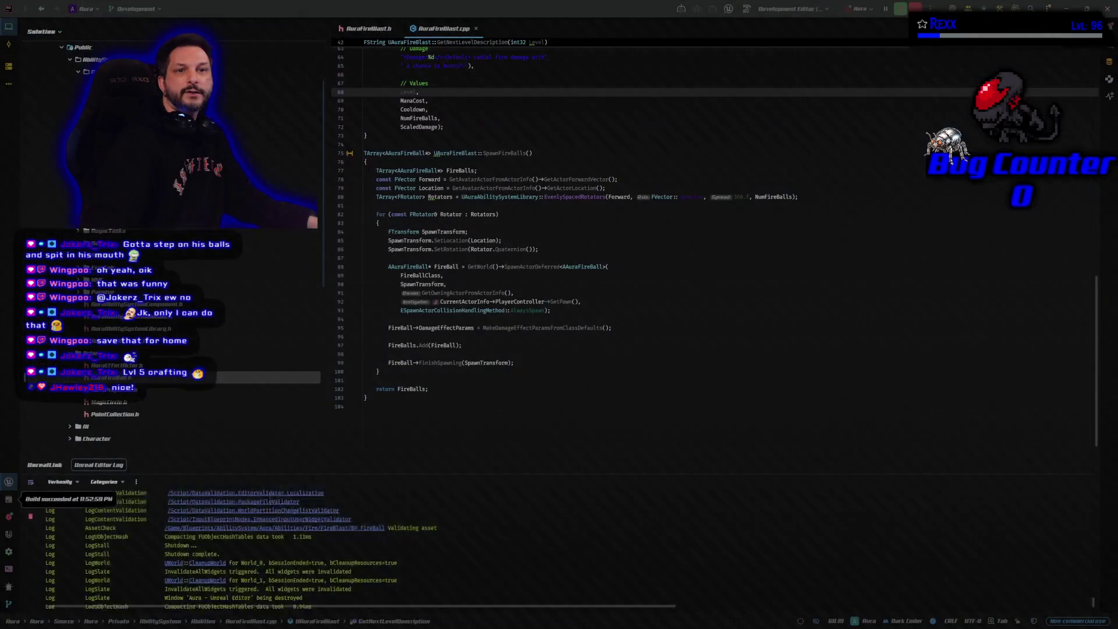
pyautogui.hotkey('alt', 'Tab')
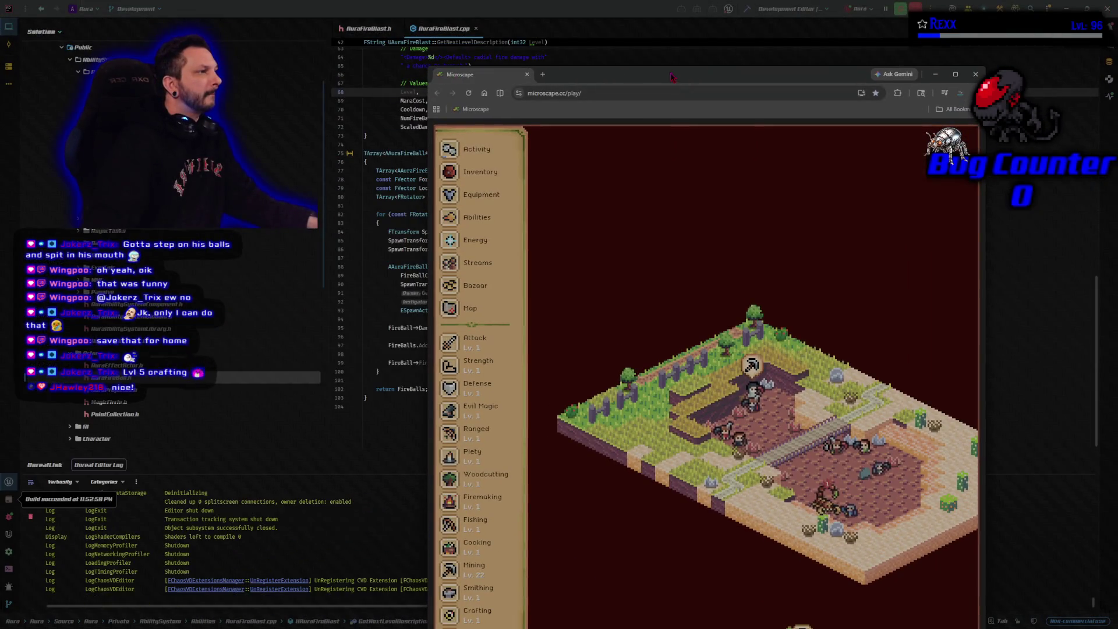
pyautogui.doubleClick(674, 72)
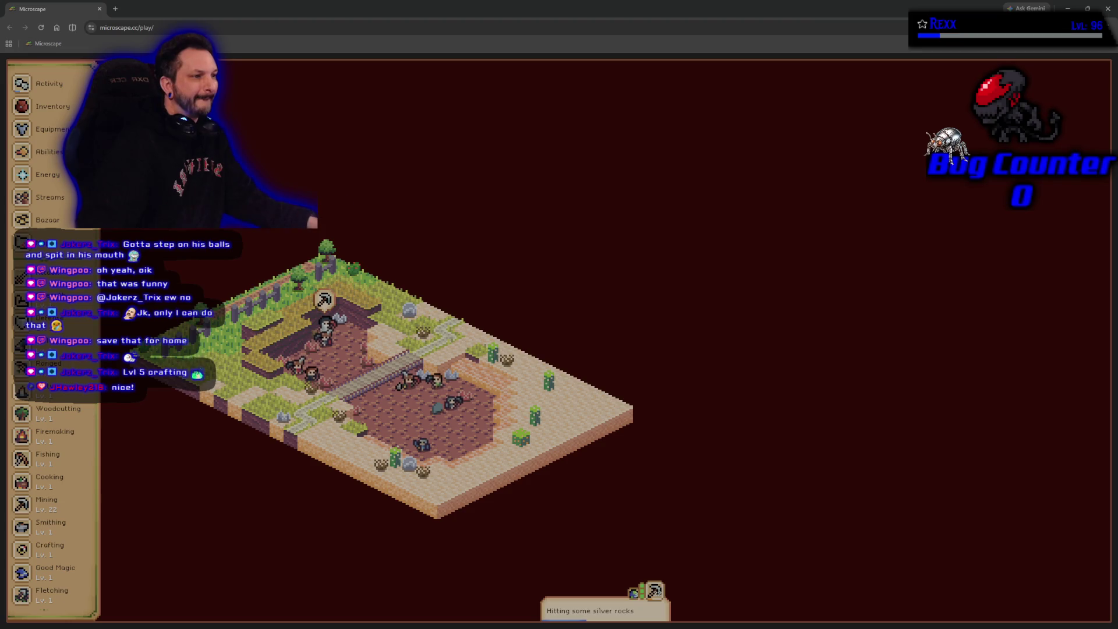
# Pan the game map right, open the Inventory, and show the Mining skill's level entries
pyautogui.moveTo(298, 229); pyautogui.dragTo(499, 212)
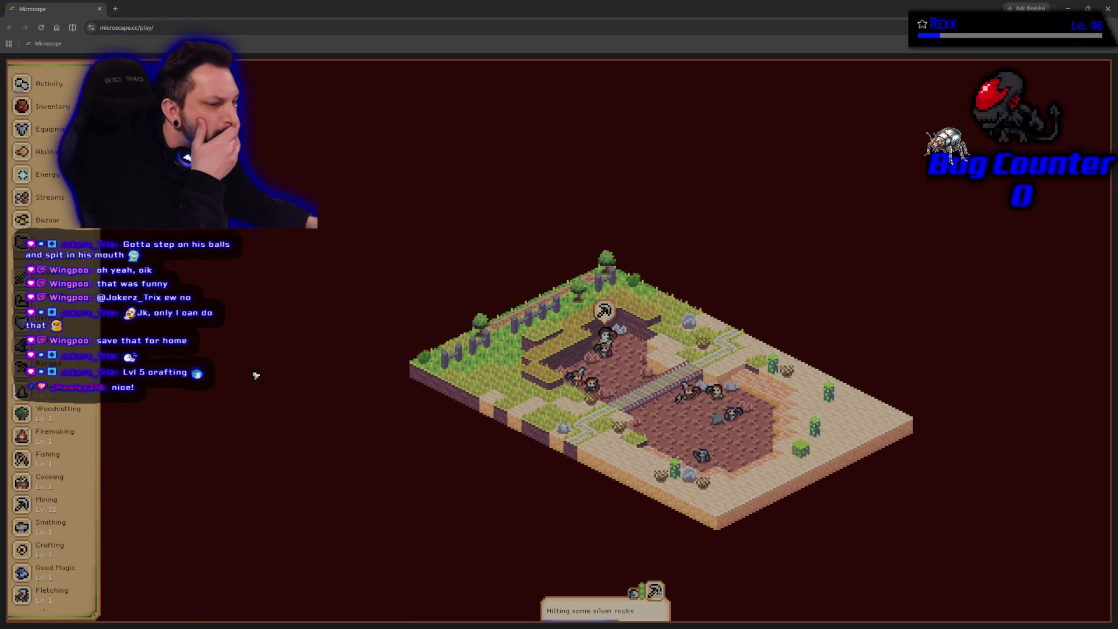
pyautogui.click(48, 106)
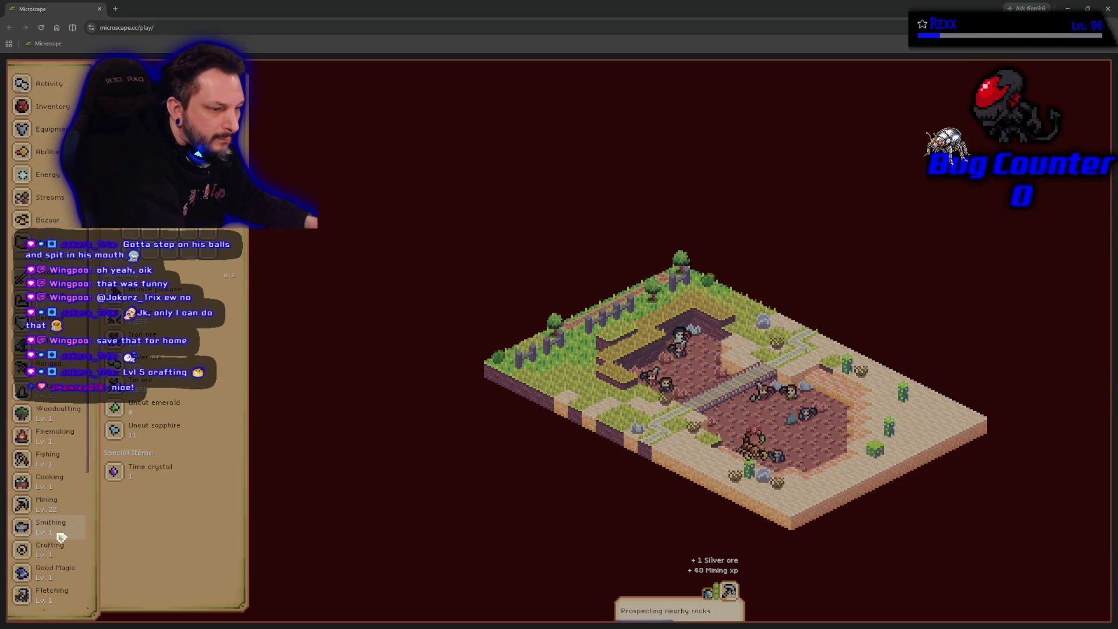
pyautogui.click(71, 506)
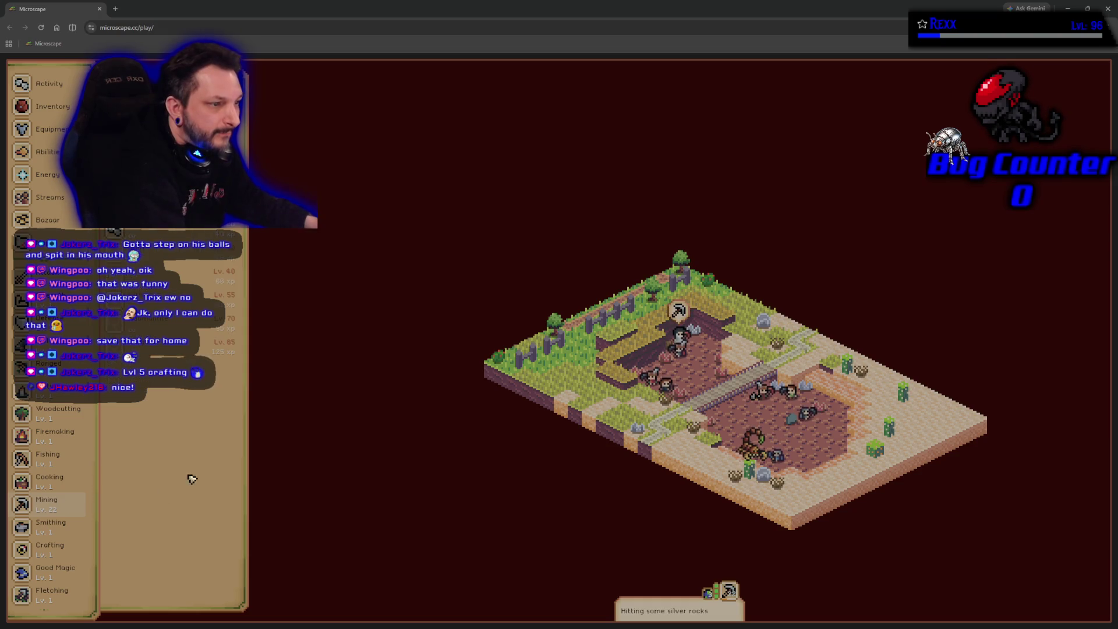
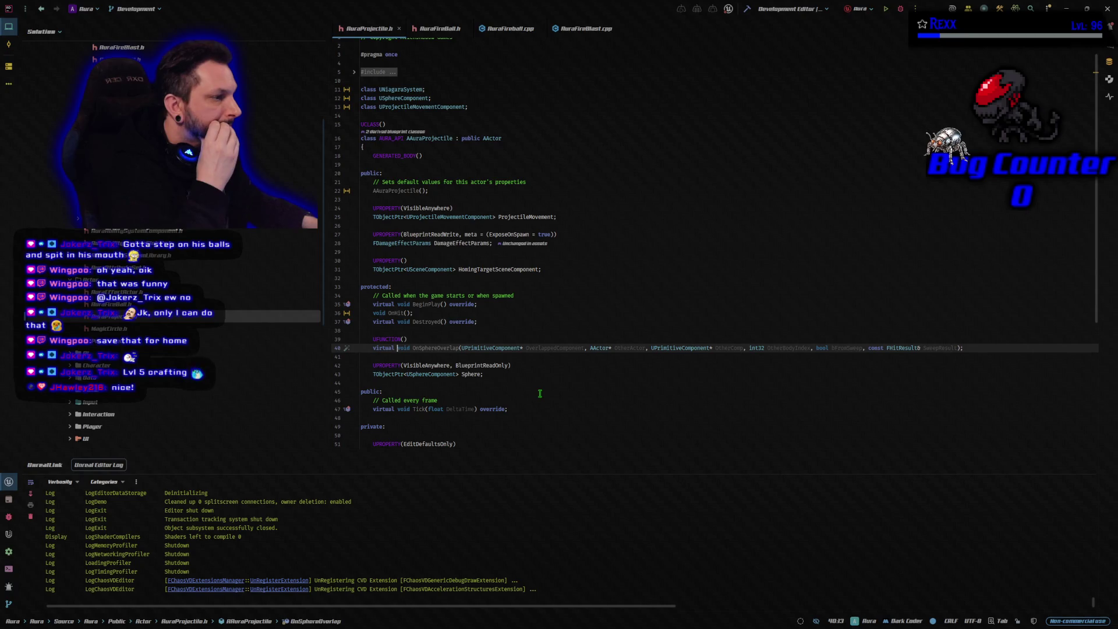
# Add UFUNCTION(BlueprintCallable) above the OnHit declaration in AuraProjectile.h
pyautogui.click(502, 303)
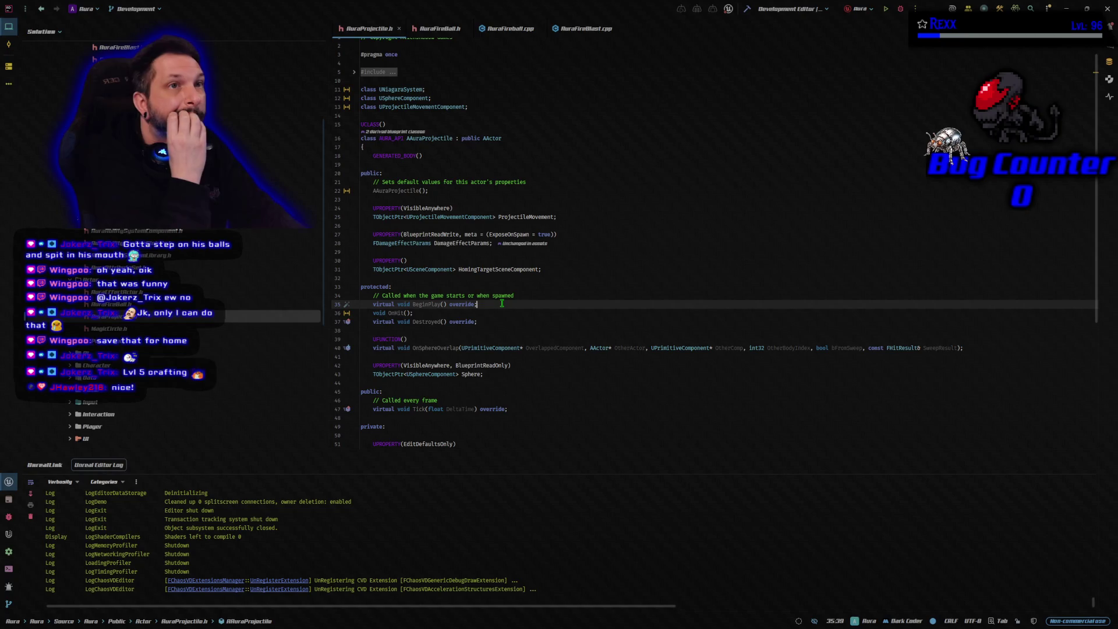
pyautogui.press('Return')
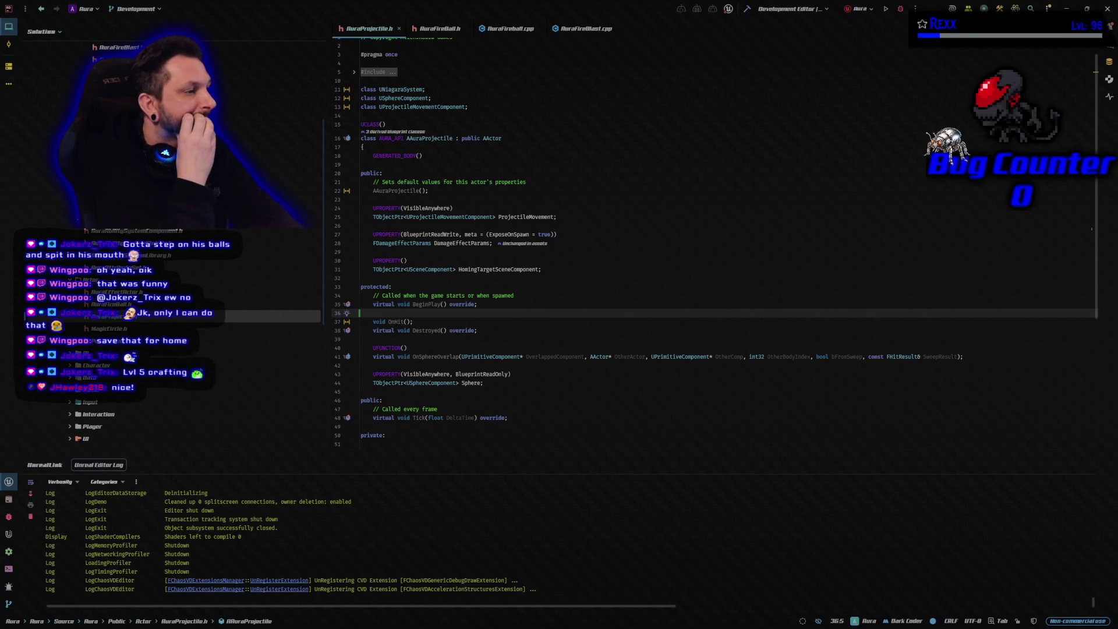
pyautogui.press('Return')
pyautogui.write('UFU')
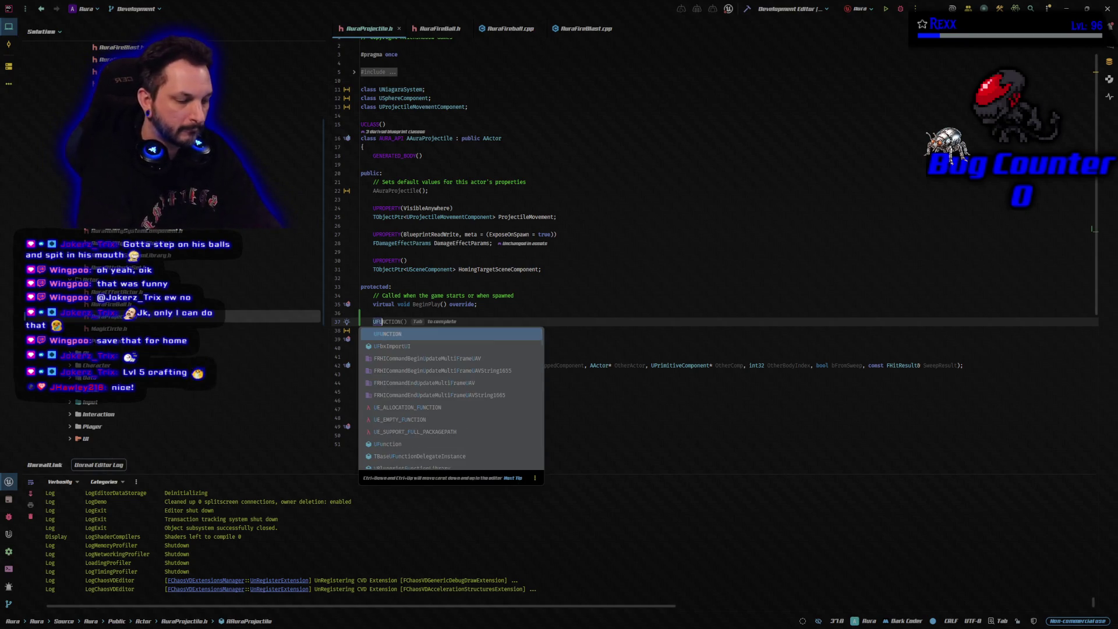
pyautogui.press('Tab')
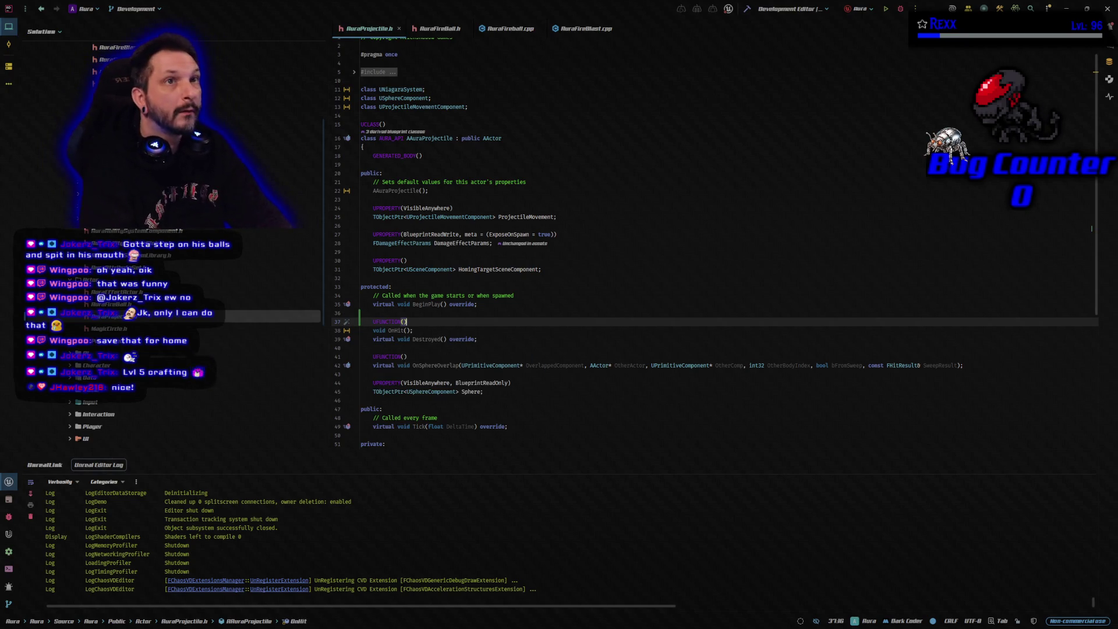
pyautogui.write('B')
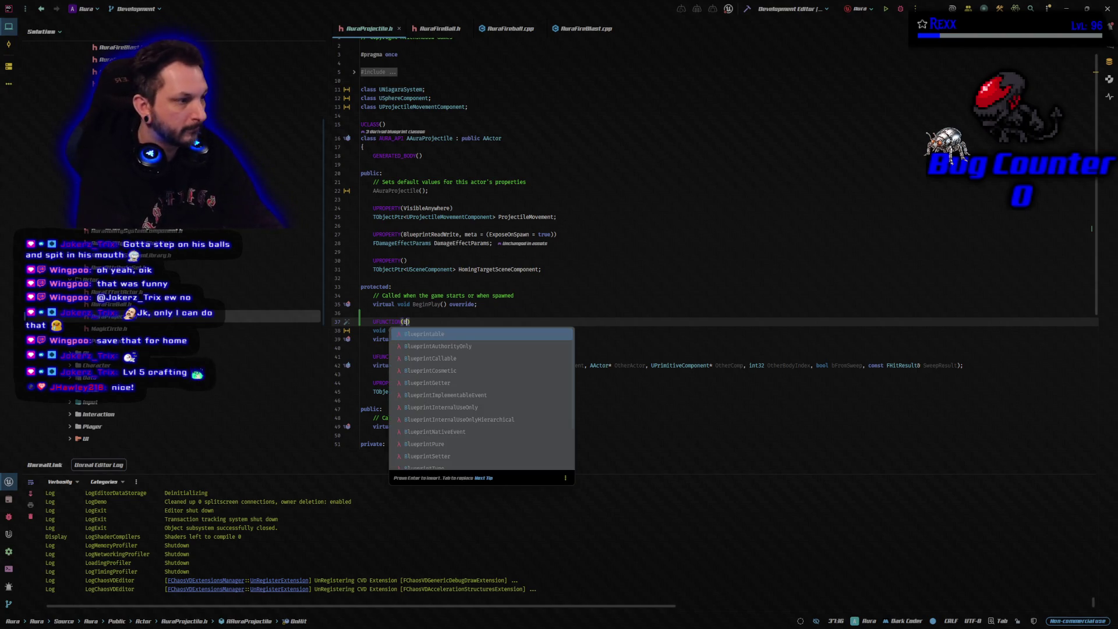
pyautogui.press('Escape')
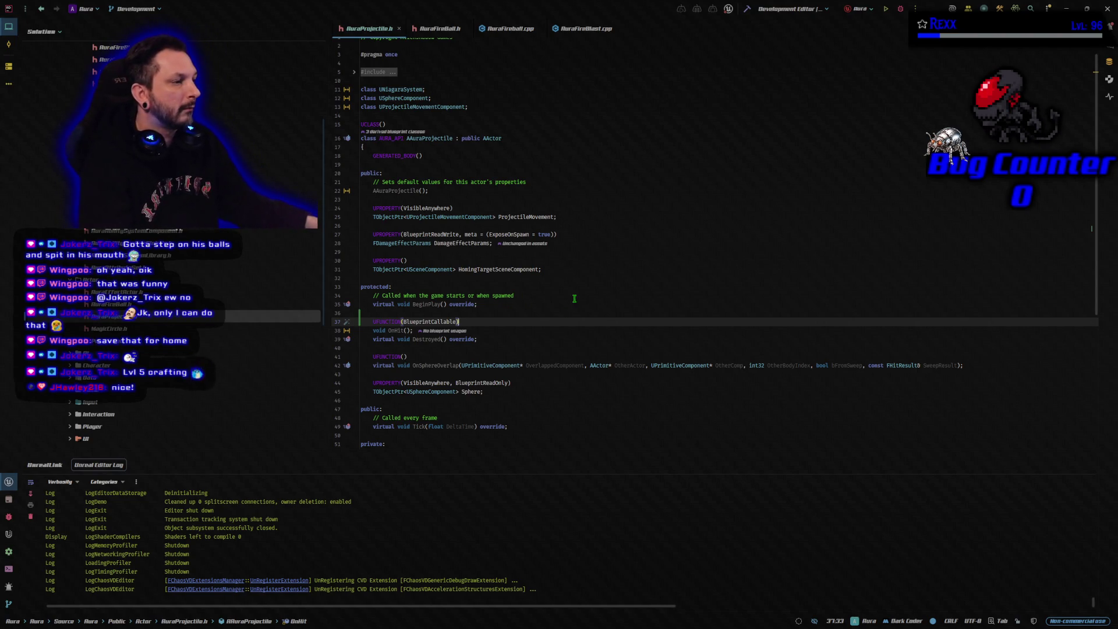
pyautogui.click(514, 330)
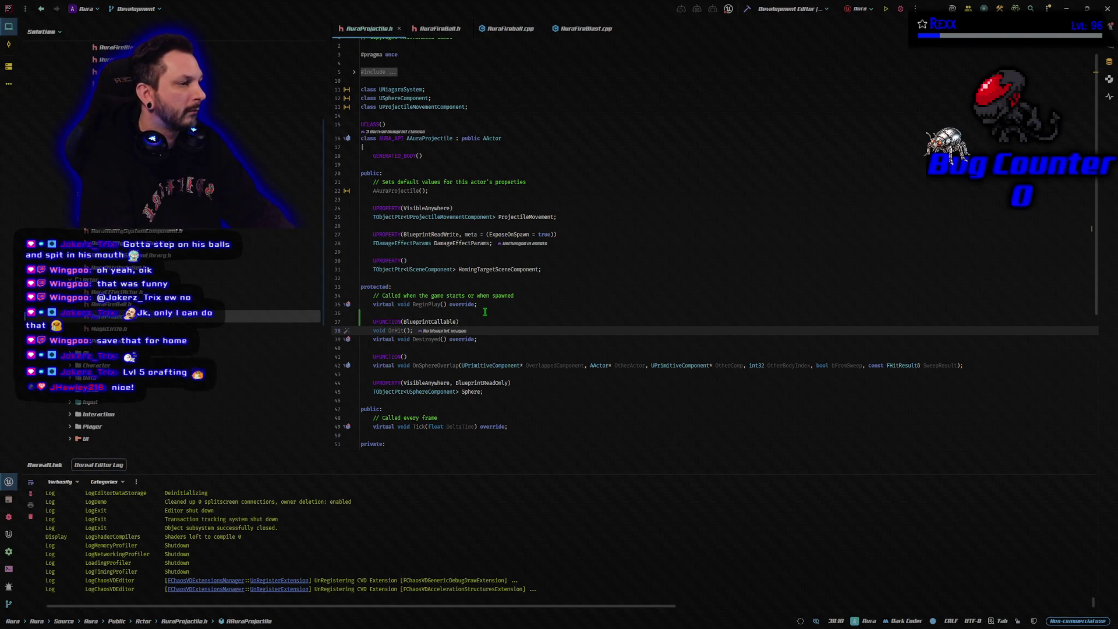
pyautogui.press('Return')
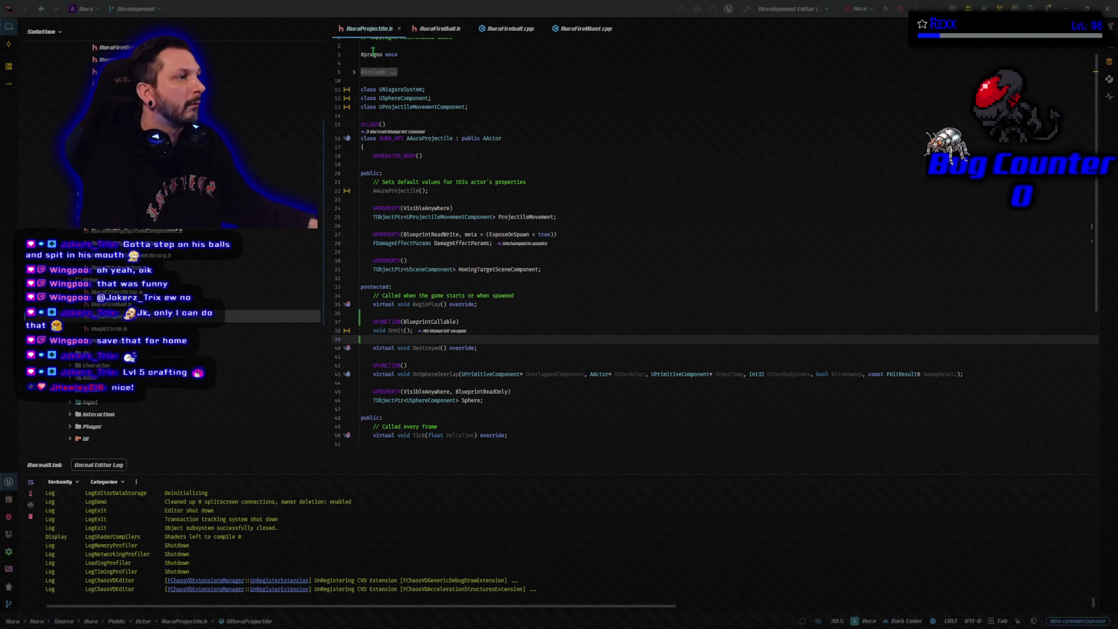
pyautogui.click(438, 28)
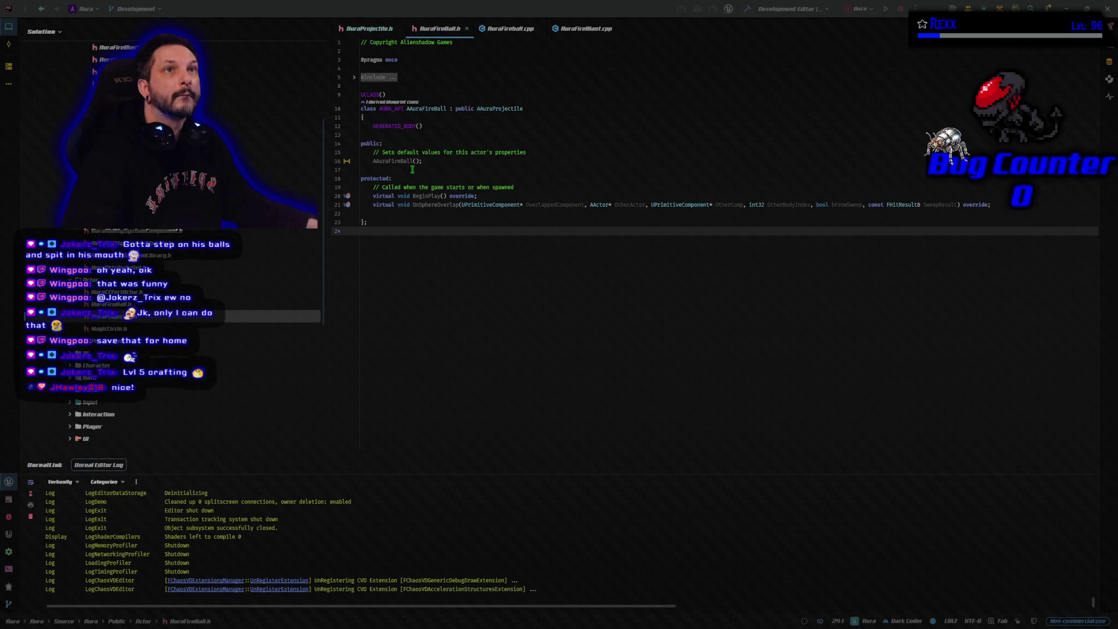
# Paste the StartOutgoingTimeline event and read-only ReturnToActor property declarations below the AuraFireBall.h constructor
pyautogui.click(412, 170)
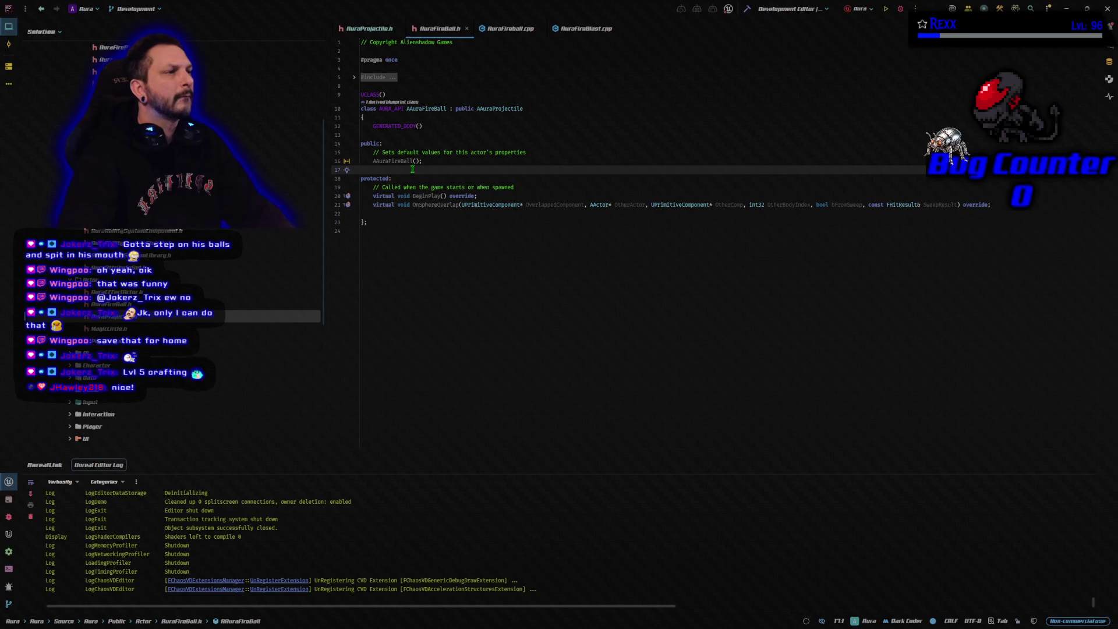
pyautogui.hotkey('ctrl', 'v')
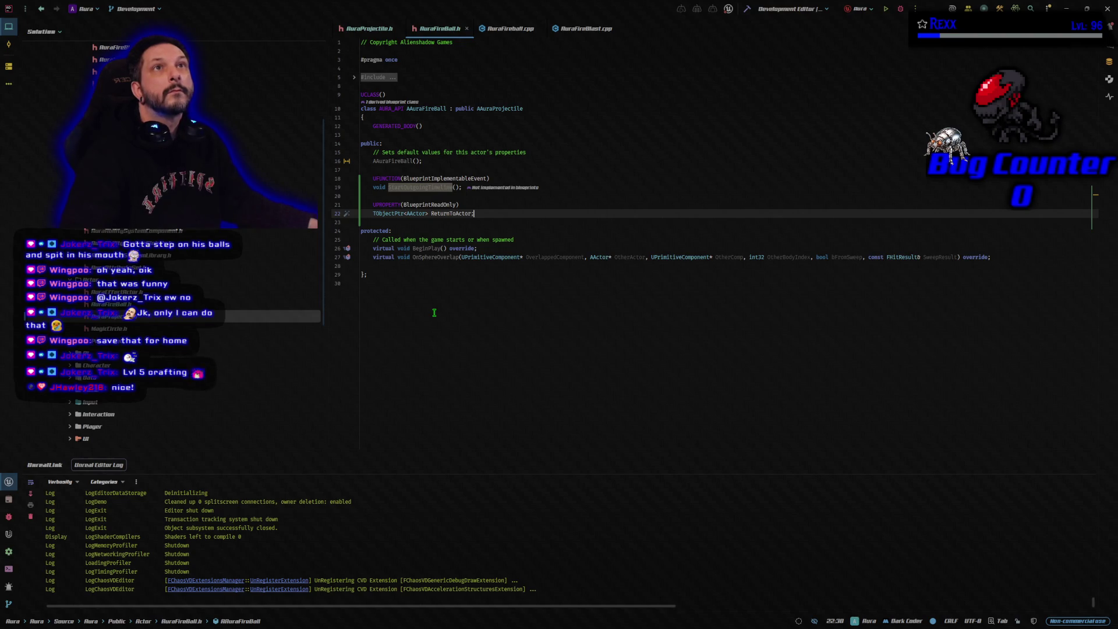
pyautogui.click(510, 28)
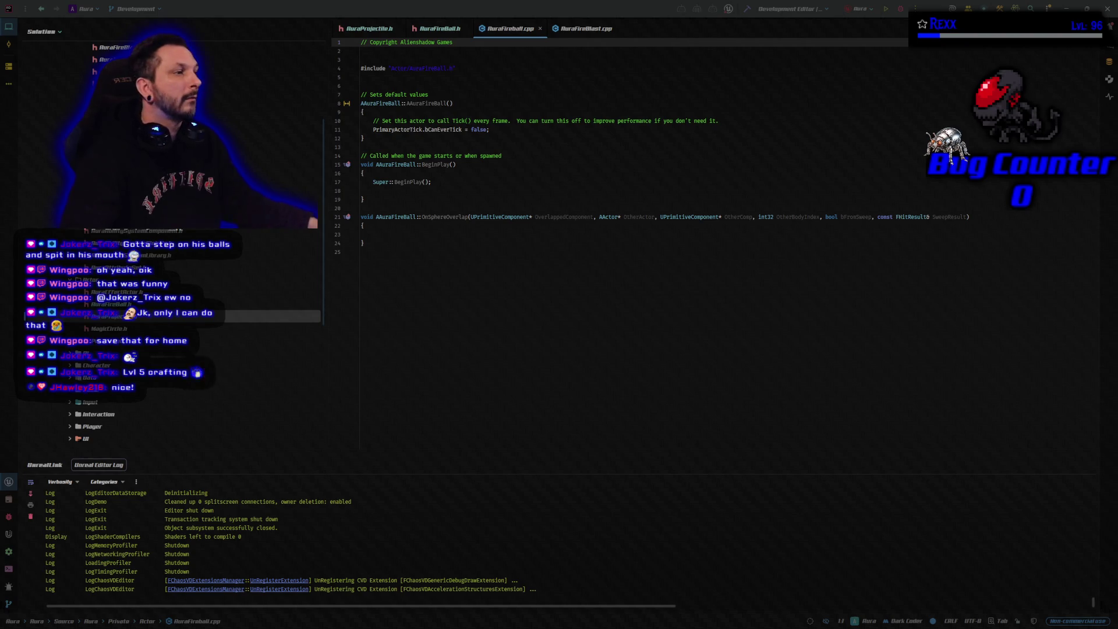
# Call StartOutgoingTimeline(); at the end of BeginPlay in AuraFireball.cpp
pyautogui.click(434, 191)
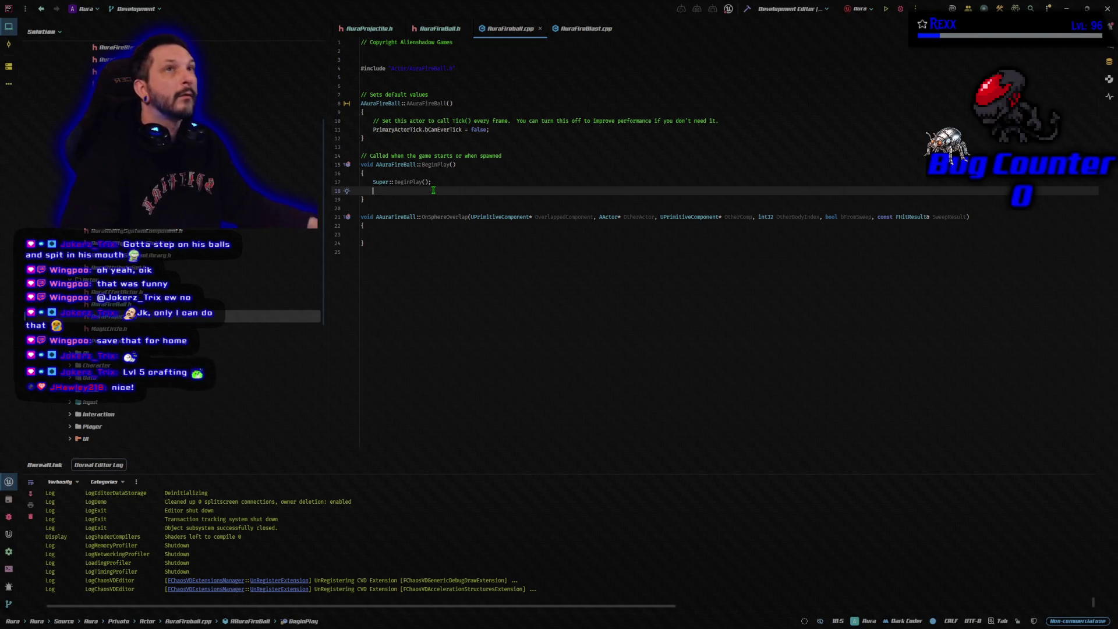
pyautogui.press('Return')
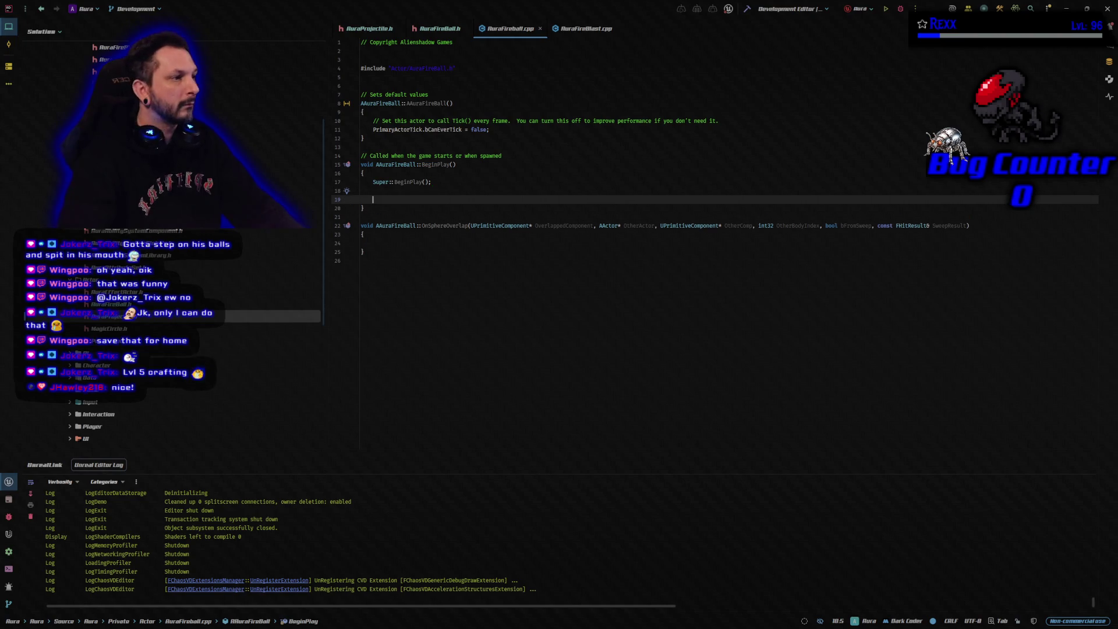
pyautogui.write('StartOutgoingTimeline();')
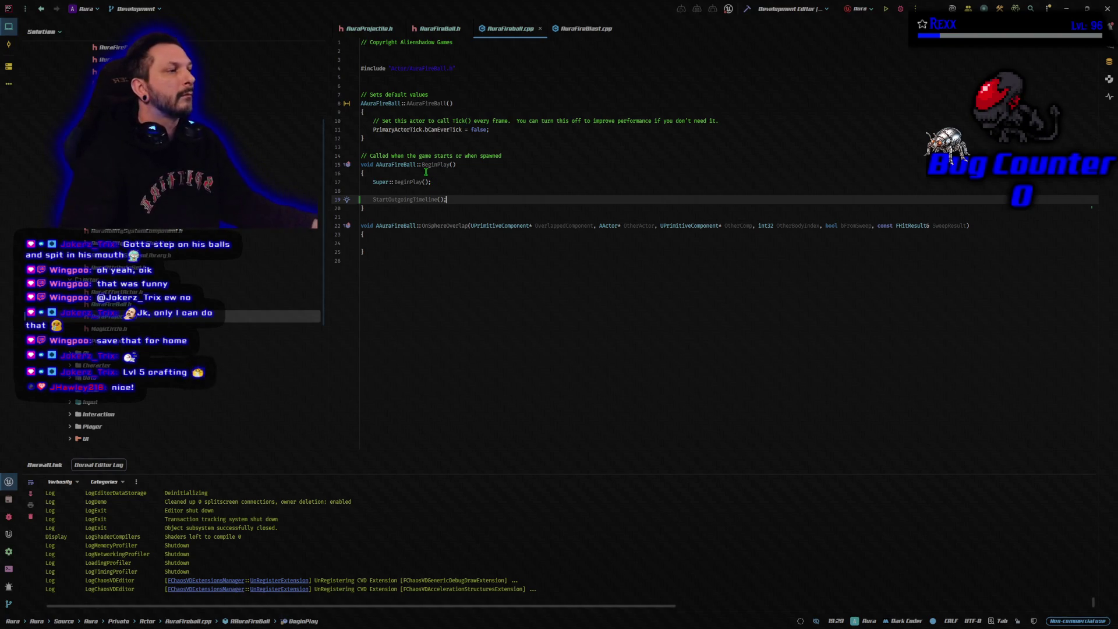
# Check the StartOutgoingTimeline declaration in AuraFireBall.h, then bring up SpawnFireBalls in AuraFireBlast.cpp
pyautogui.click(449, 30)
pyautogui.click(436, 306)
pyautogui.click(422, 188)
pyautogui.click(511, 29)
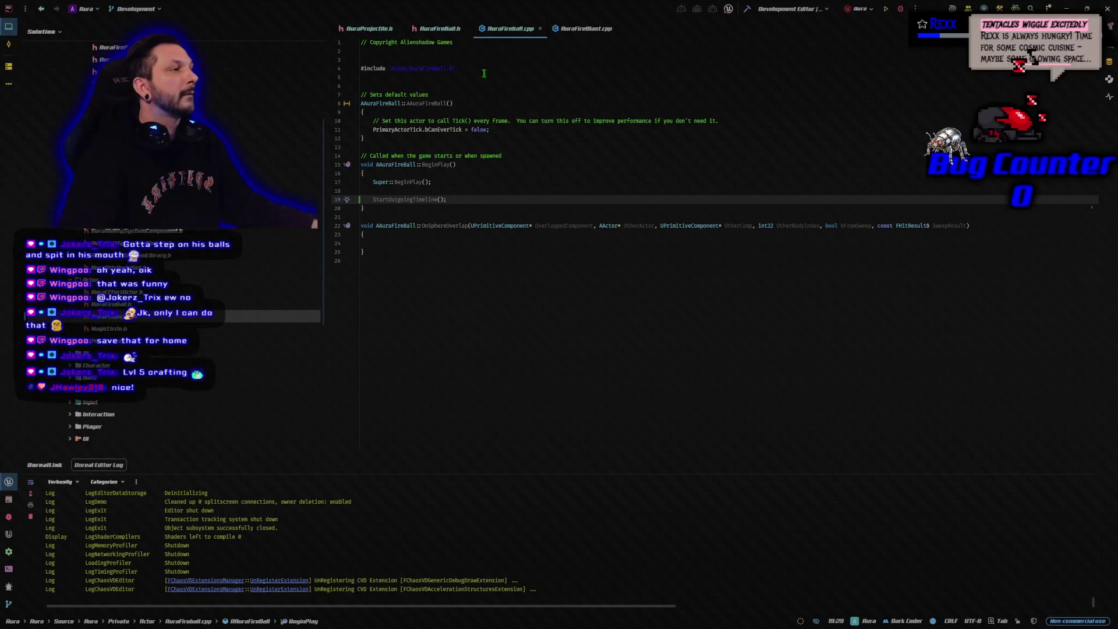
pyautogui.click(587, 28)
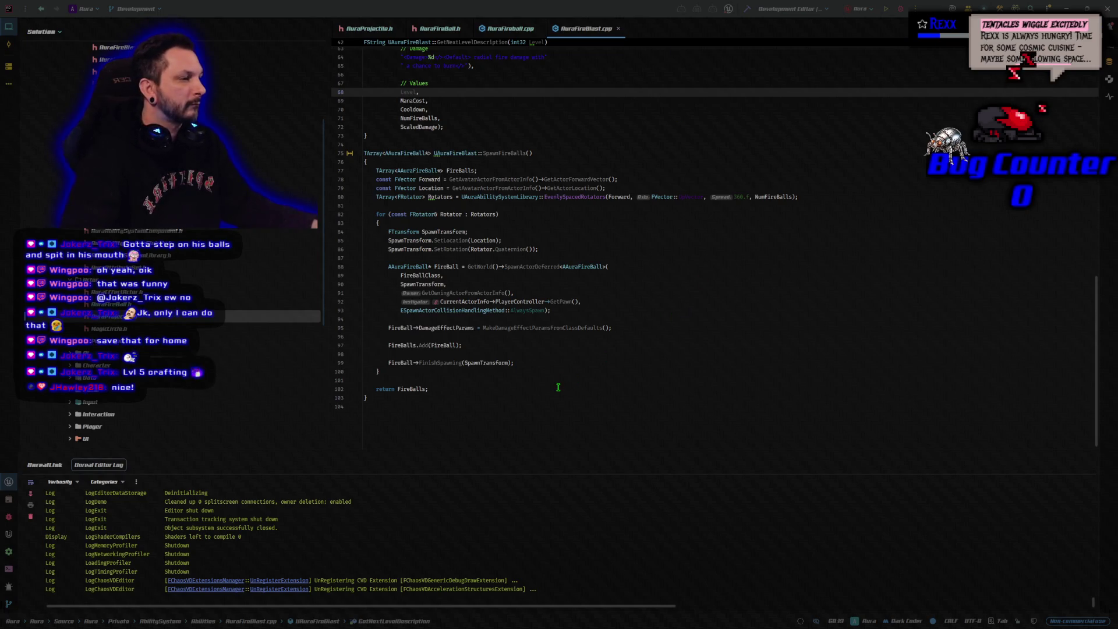
# Set FireBall->ReturnToActor = GetAvatarActorFromActorInfo() after the DamageEffectParams line and build
pyautogui.click(639, 326)
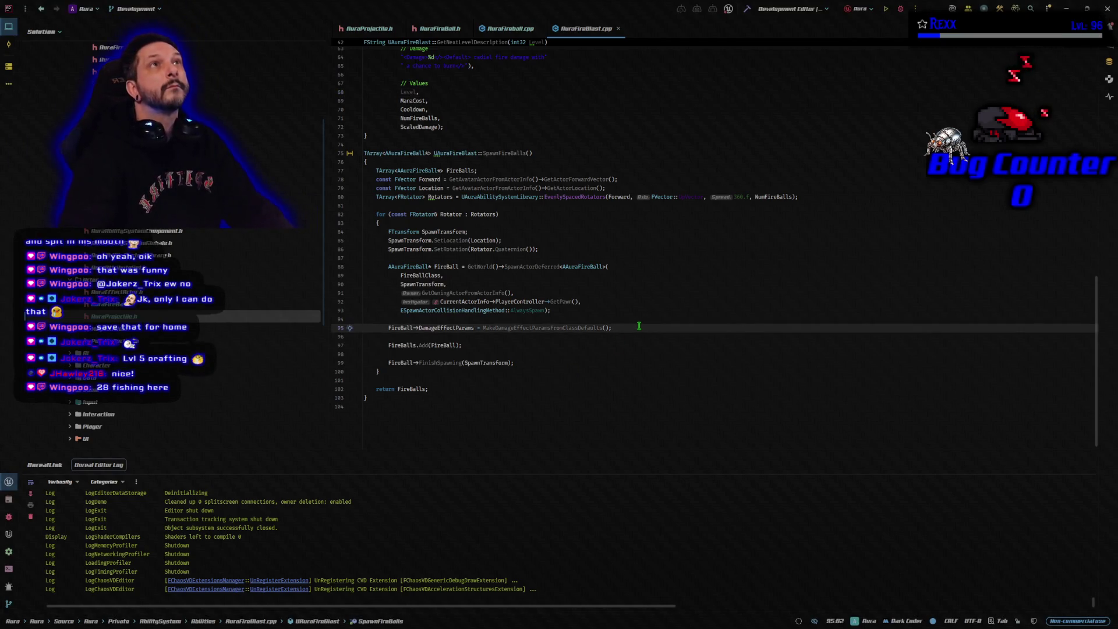
pyautogui.press('Return')
pyautogui.write('FireBall->ReturnToActor = GetAvatarActorFromActorInfo();')
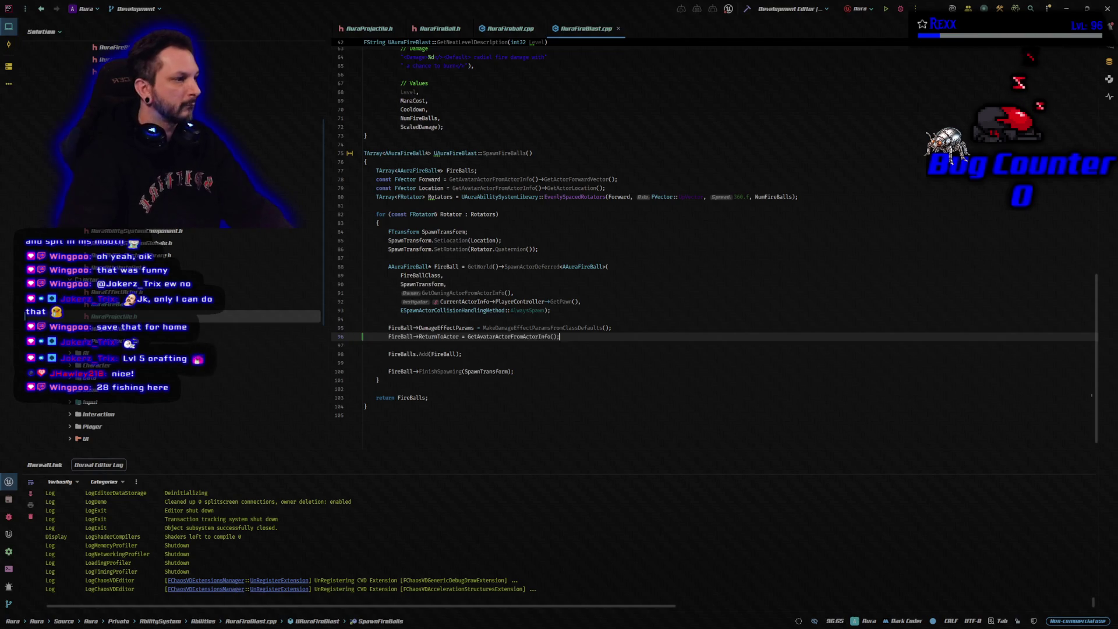
pyautogui.press('Tab')
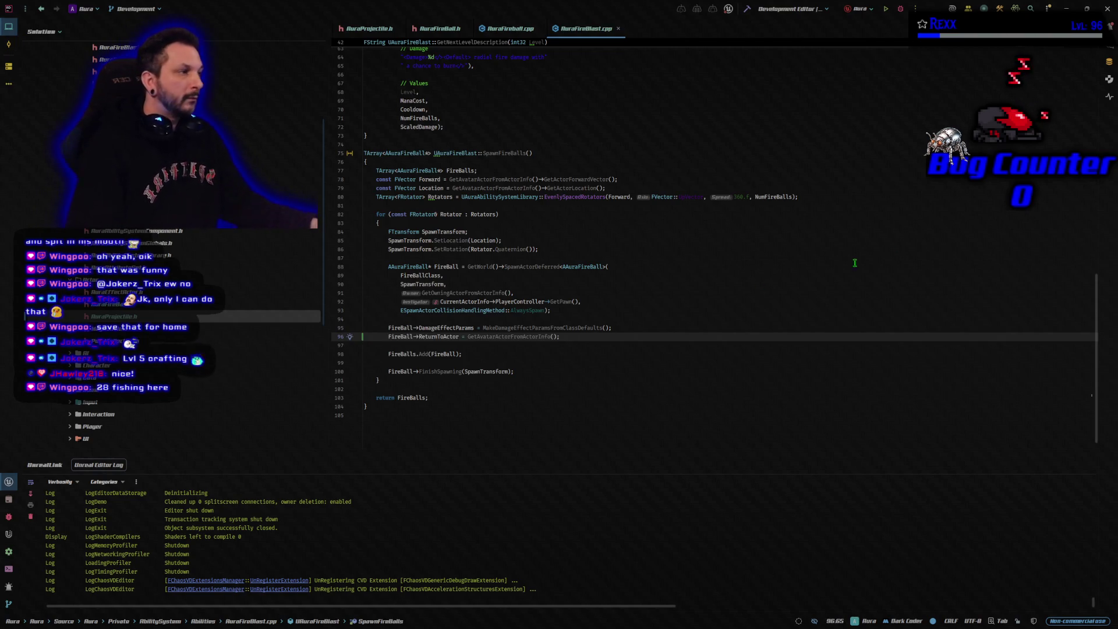
pyautogui.click(747, 10)
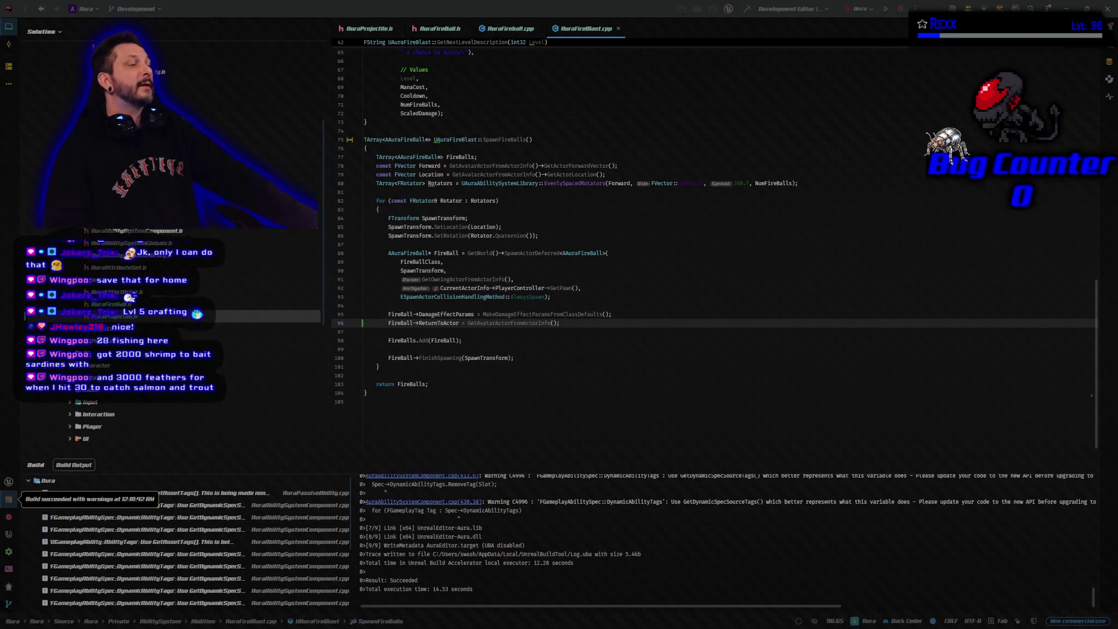
# Launch the Unreal Editor from Rider's Debug button, then switch to the browser game
pyautogui.click(901, 9)
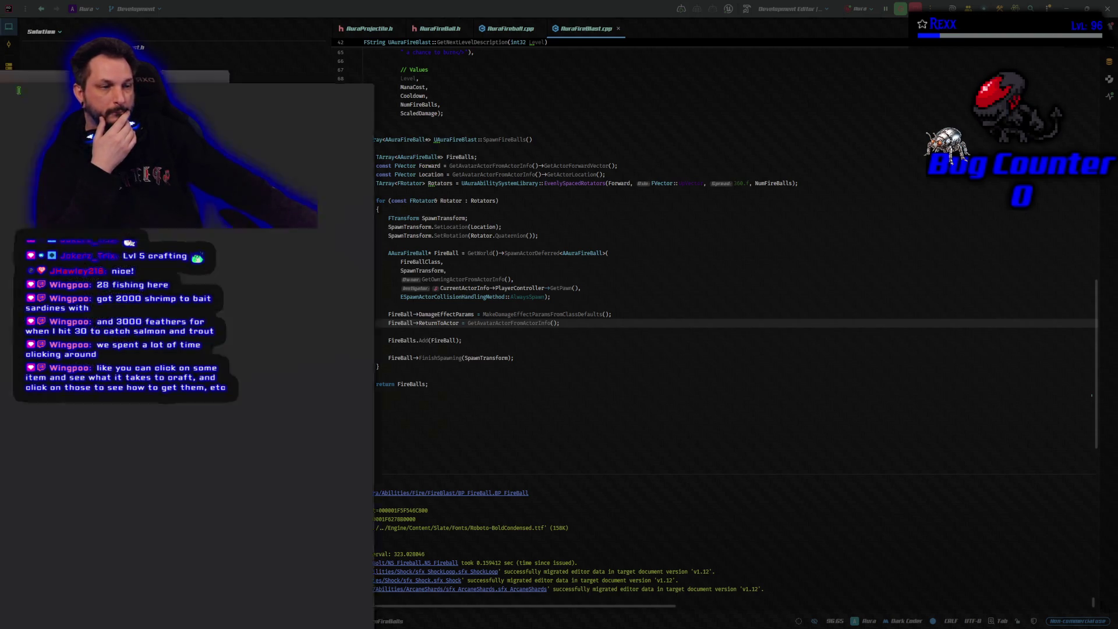
pyautogui.hotkey('alt', 'Tab')
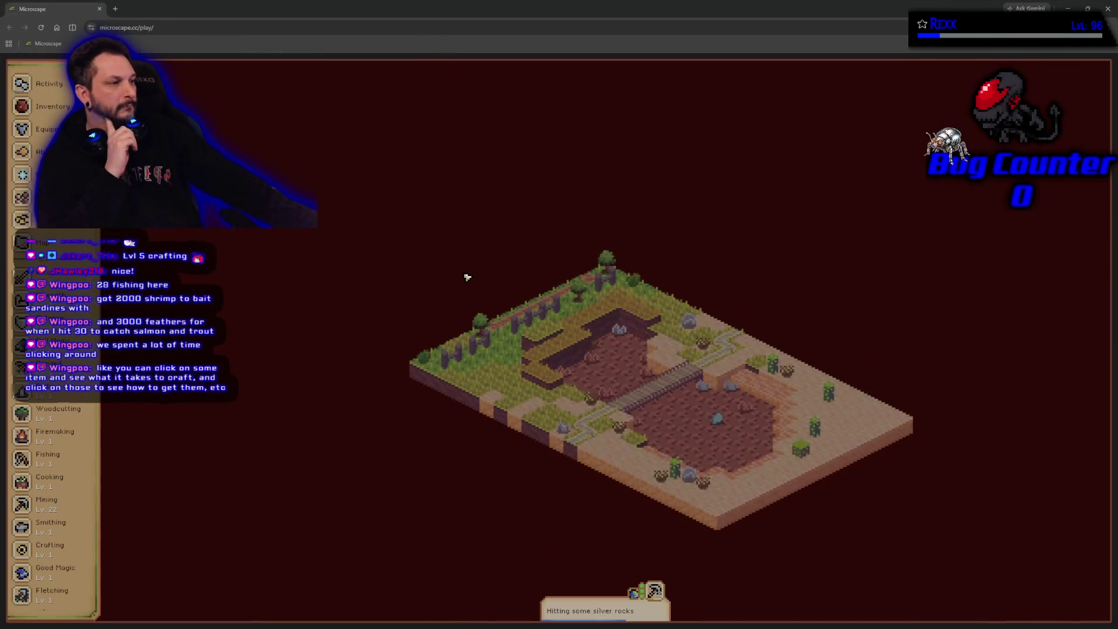
# Check the Microscape inventory, then search the Bazaar listings for pickaxes
pyautogui.click(53, 106)
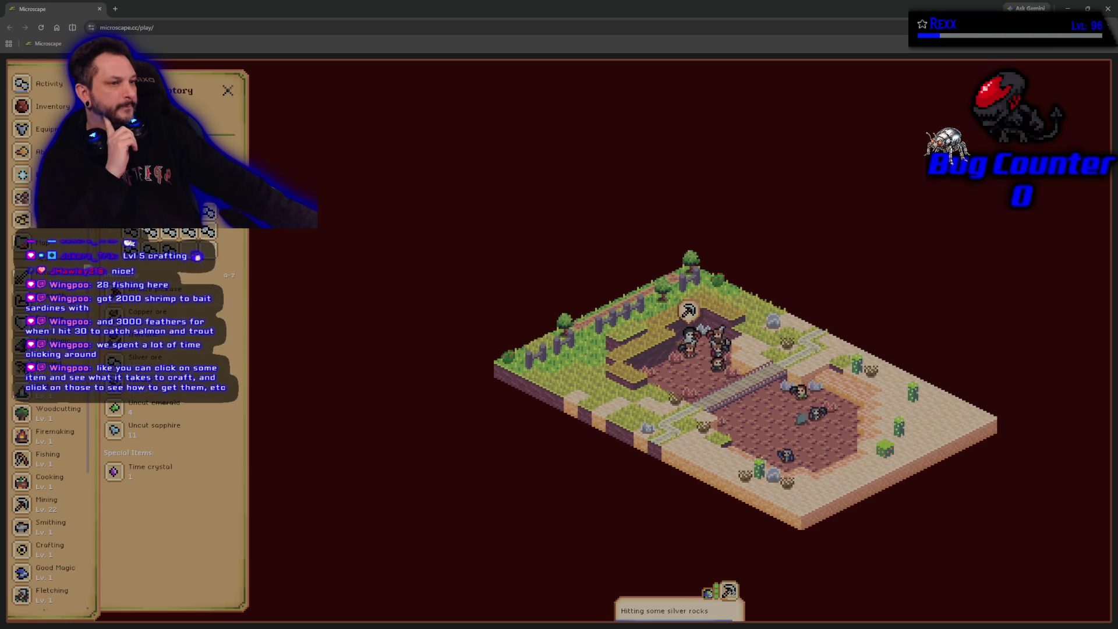
pyautogui.click(228, 92)
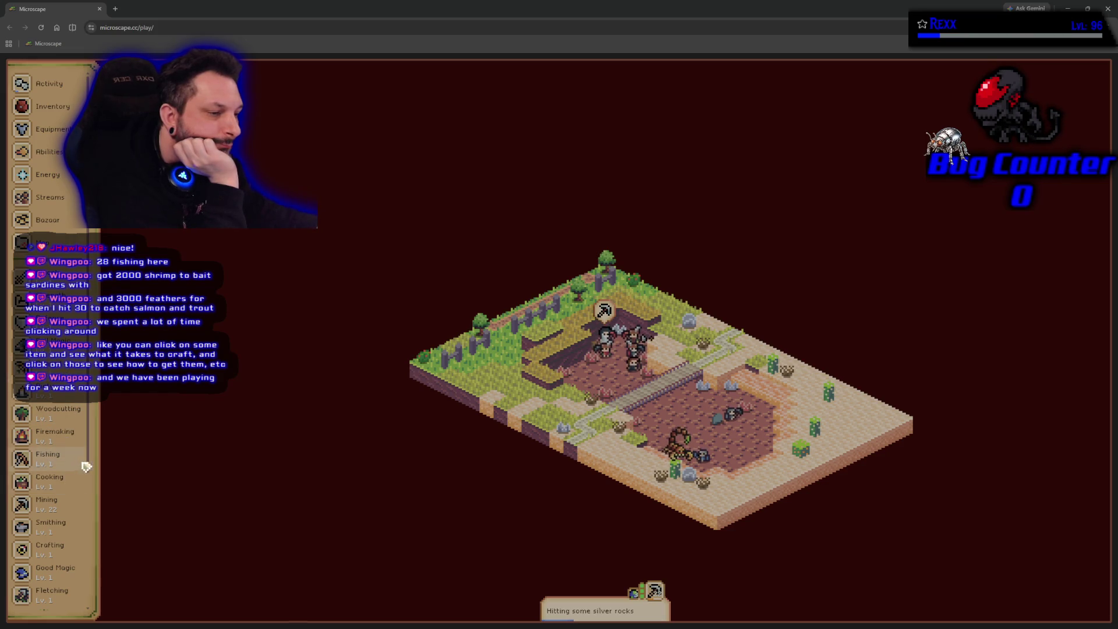
pyautogui.moveTo(91, 461)
pyautogui.mouseDown()
pyautogui.moveTo(99, 516)
pyautogui.moveTo(102, 417)
pyautogui.mouseUp()
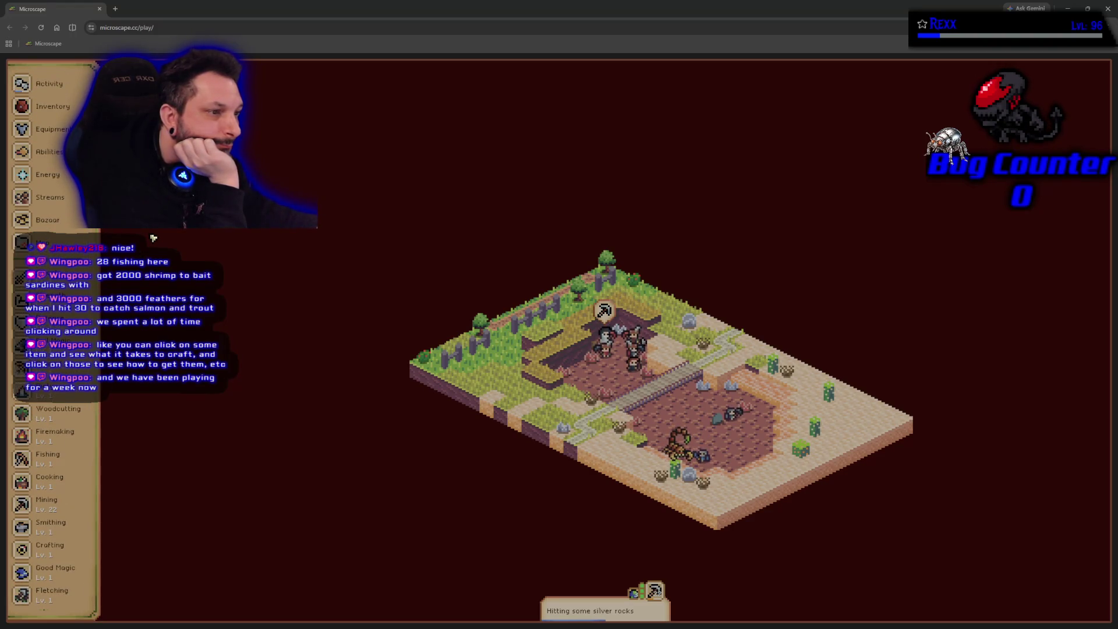
pyautogui.click(57, 223)
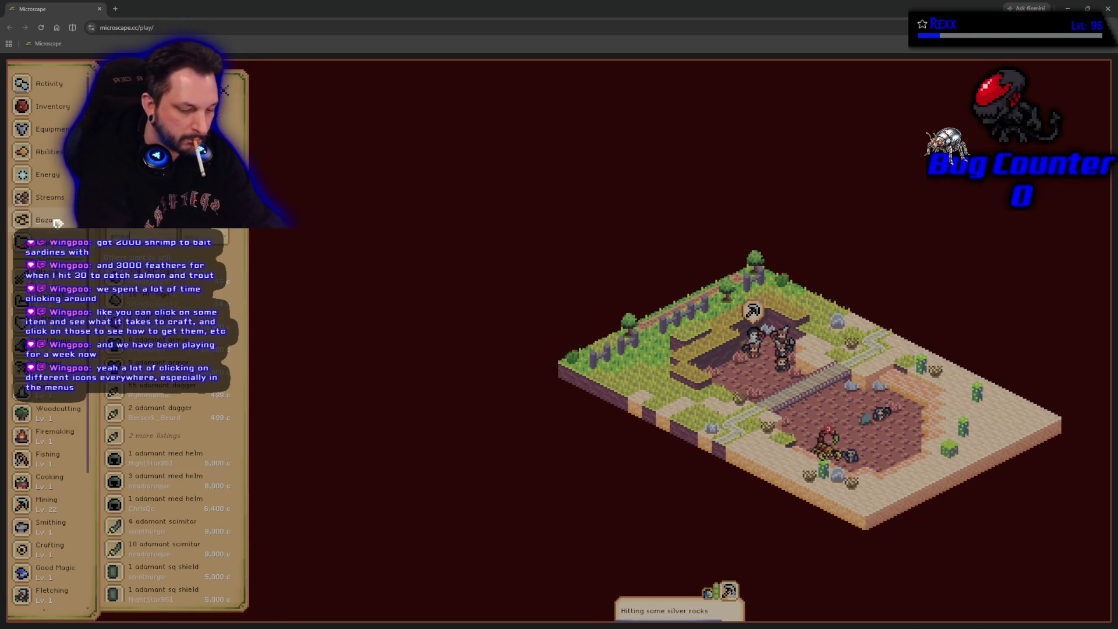
pyautogui.press('Return')
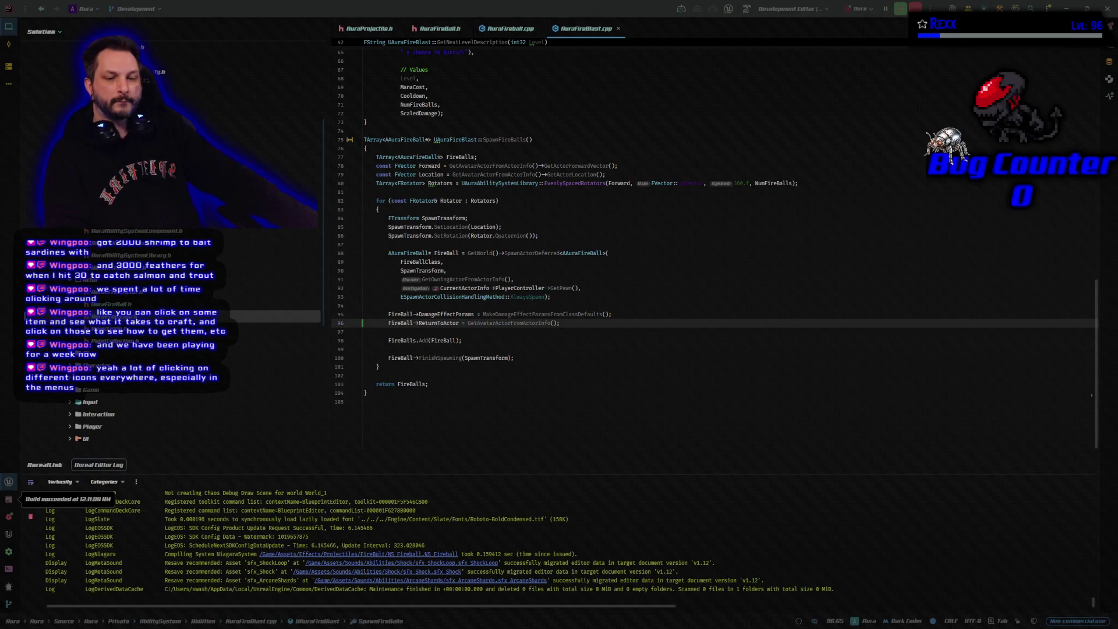
# Glance at AuraFireBall.h in Rider, then return to the BP_FireBall Event Graph's action list
pyautogui.hotkey('alt', 'Tab')
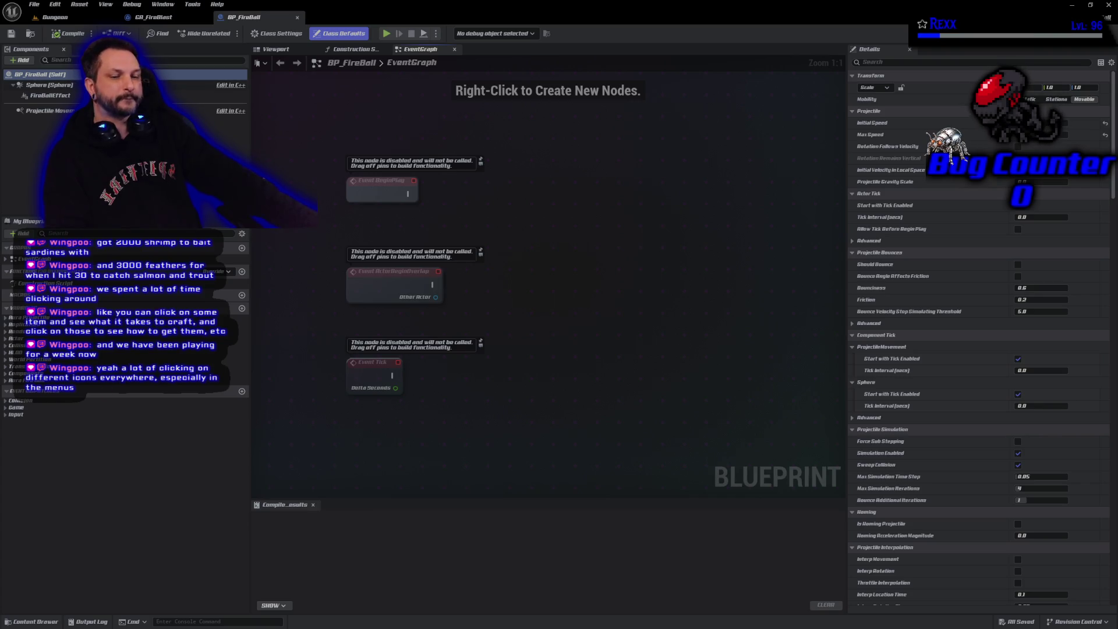
pyautogui.hotkey('alt', 'Tab')
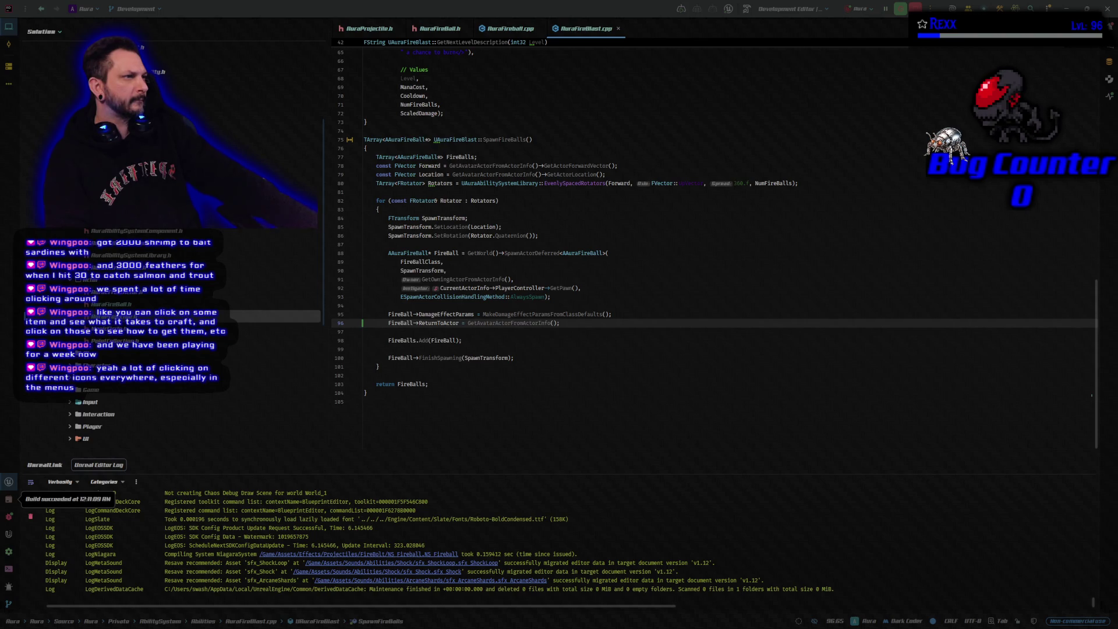
pyautogui.click(453, 31)
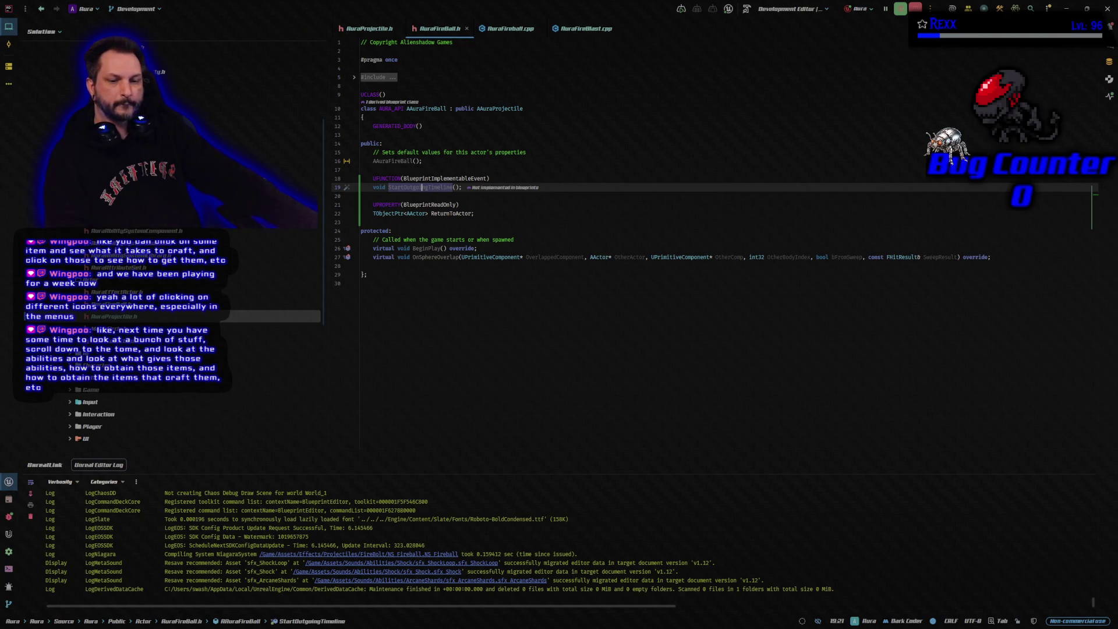
pyautogui.hotkey('alt', 'Tab')
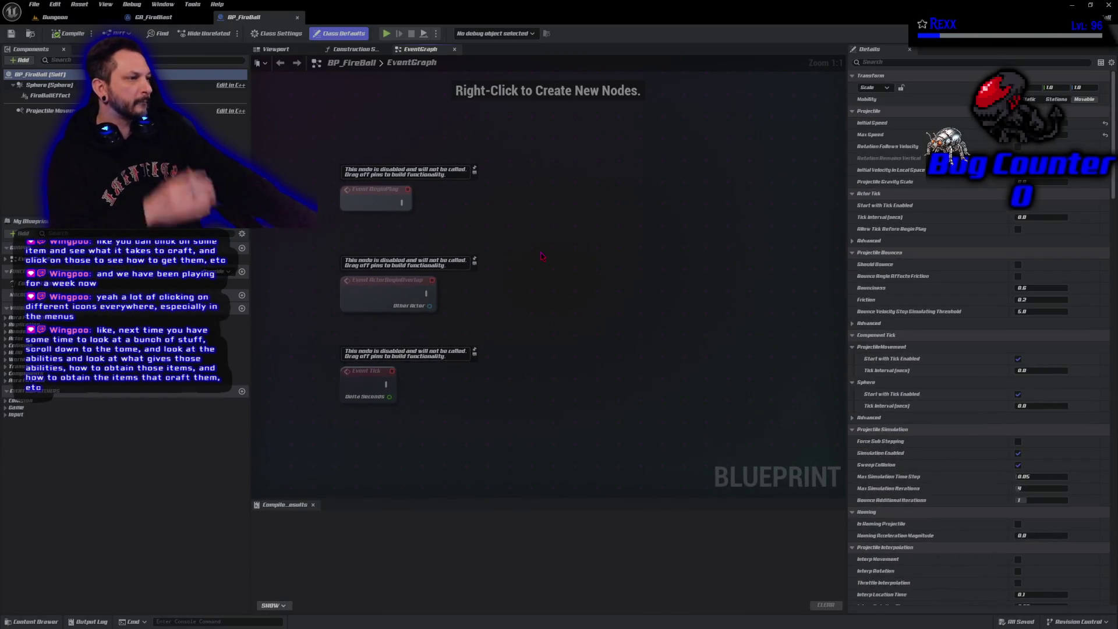
pyautogui.rightClick(542, 255)
# Place an Event StartOutgoingTimeline node below the other events, then compile and save BP_FireBall
pyautogui.write('star')
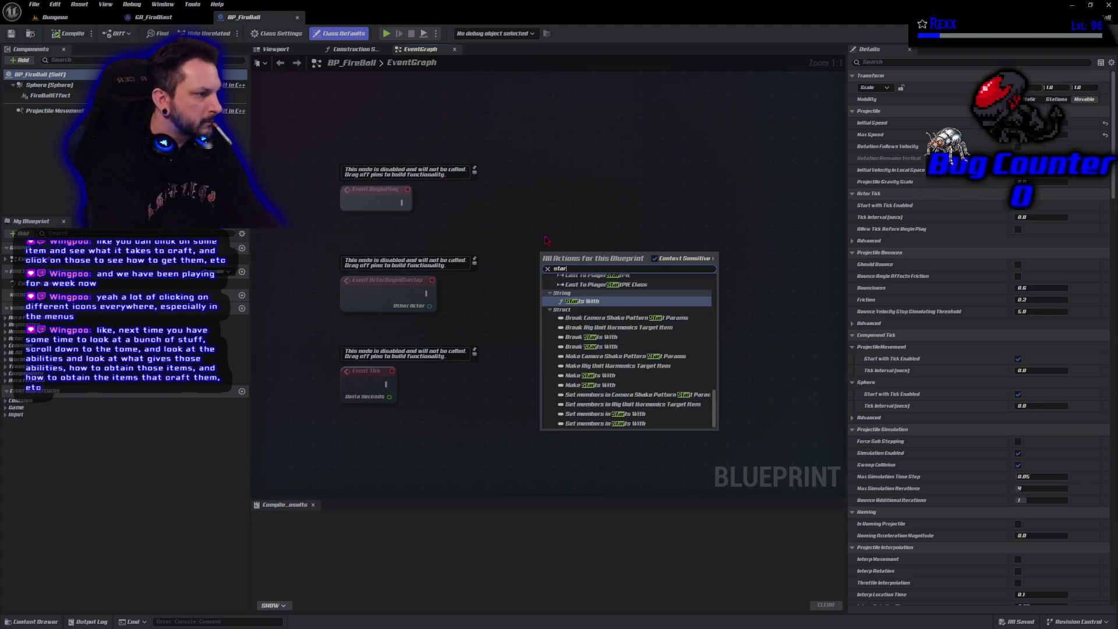
pyautogui.write('t outg')
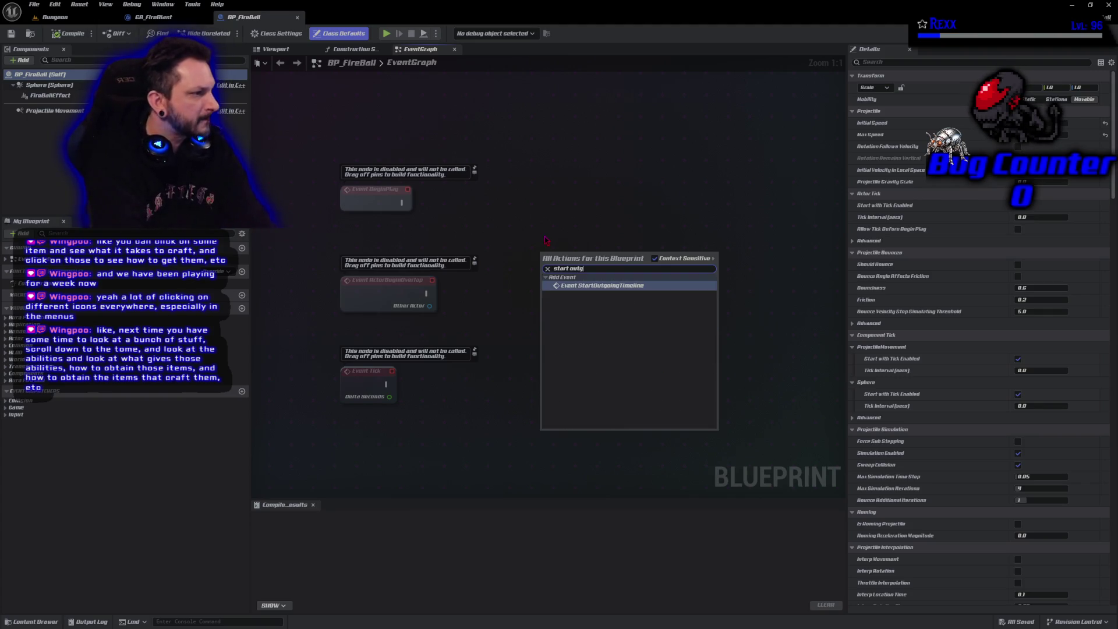
pyautogui.press('Return')
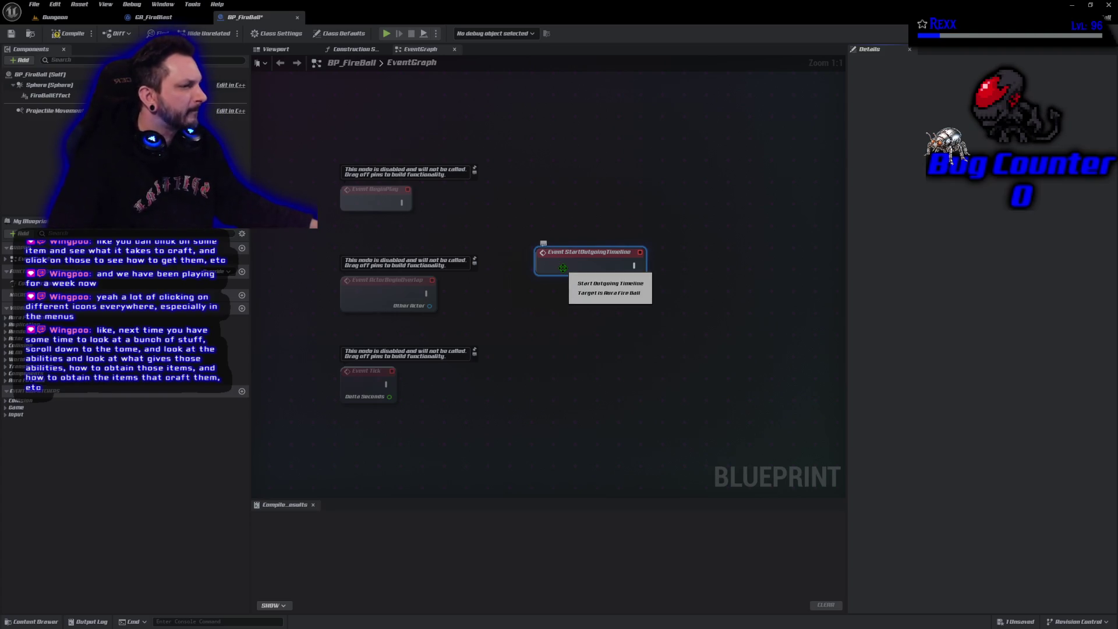
pyautogui.moveTo(563, 268)
pyautogui.mouseDown()
pyautogui.moveTo(378, 471)
pyautogui.moveTo(360, 470)
pyautogui.mouseUp()
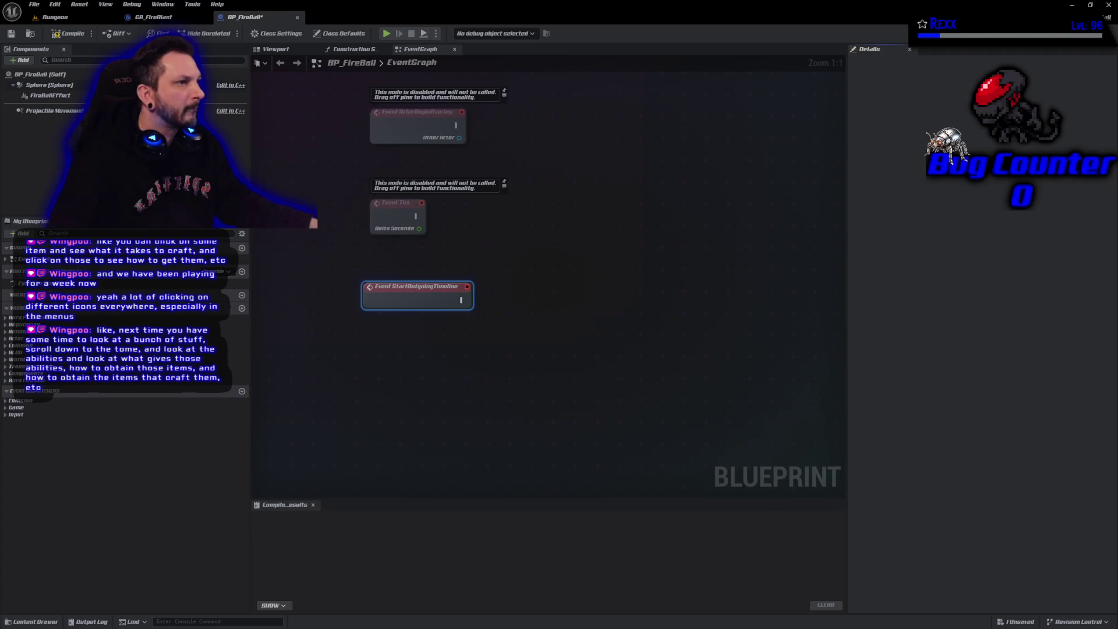
pyautogui.click(63, 34)
pyautogui.click(11, 34)
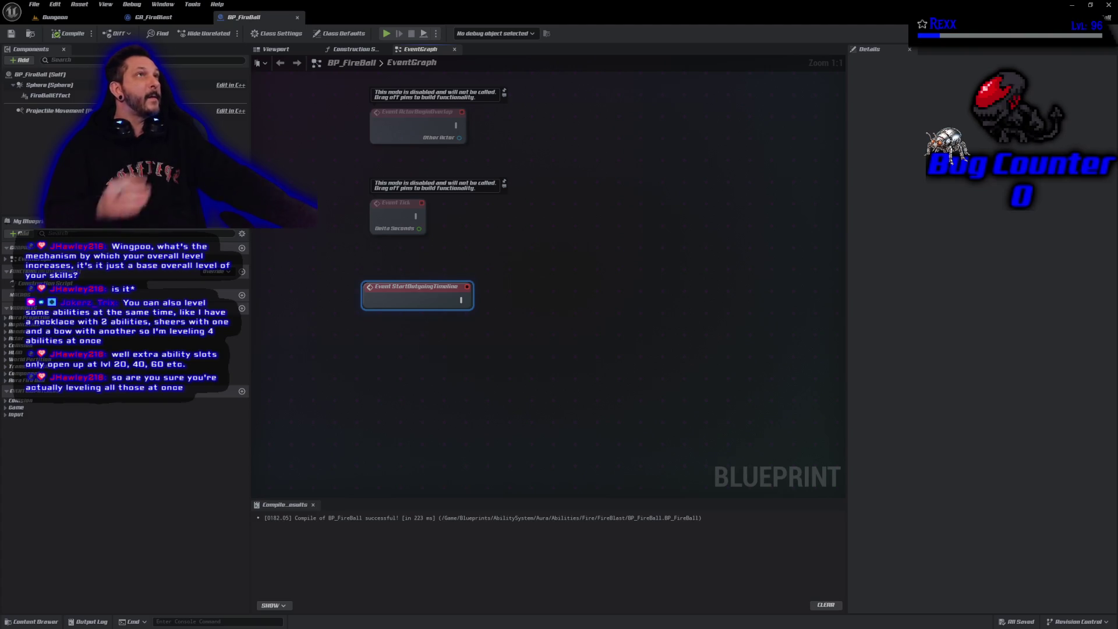
pyautogui.moveTo(461, 300); pyautogui.dragTo(507, 304)
# Follow Event StartOutgoingTimeline with an aligned Switch Has Authority node and save
pyautogui.write('switch')
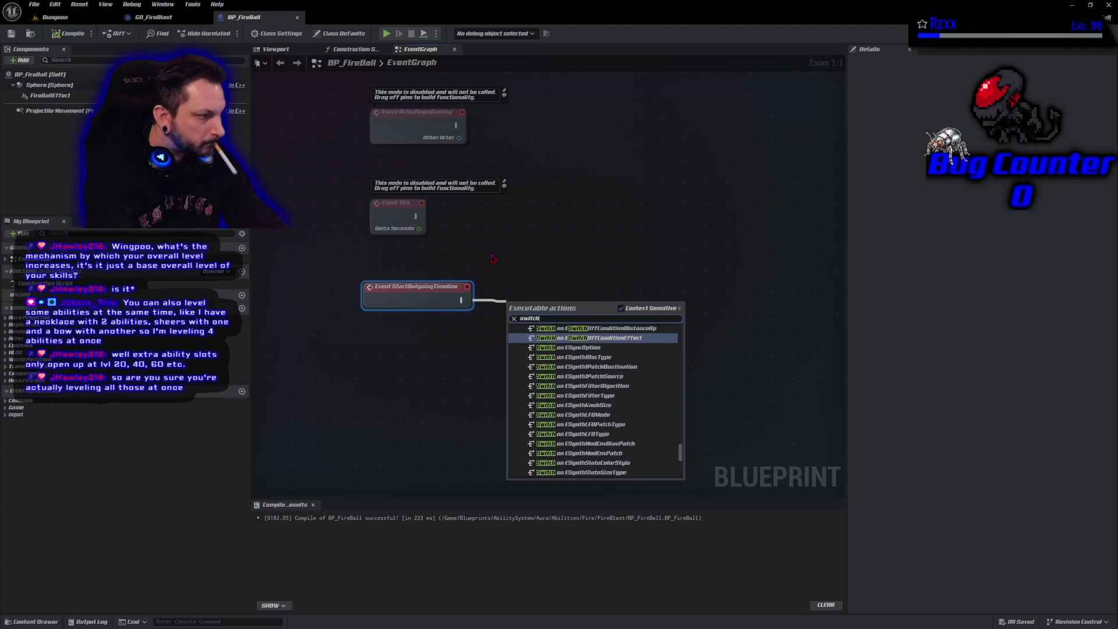
pyautogui.write(' has auth')
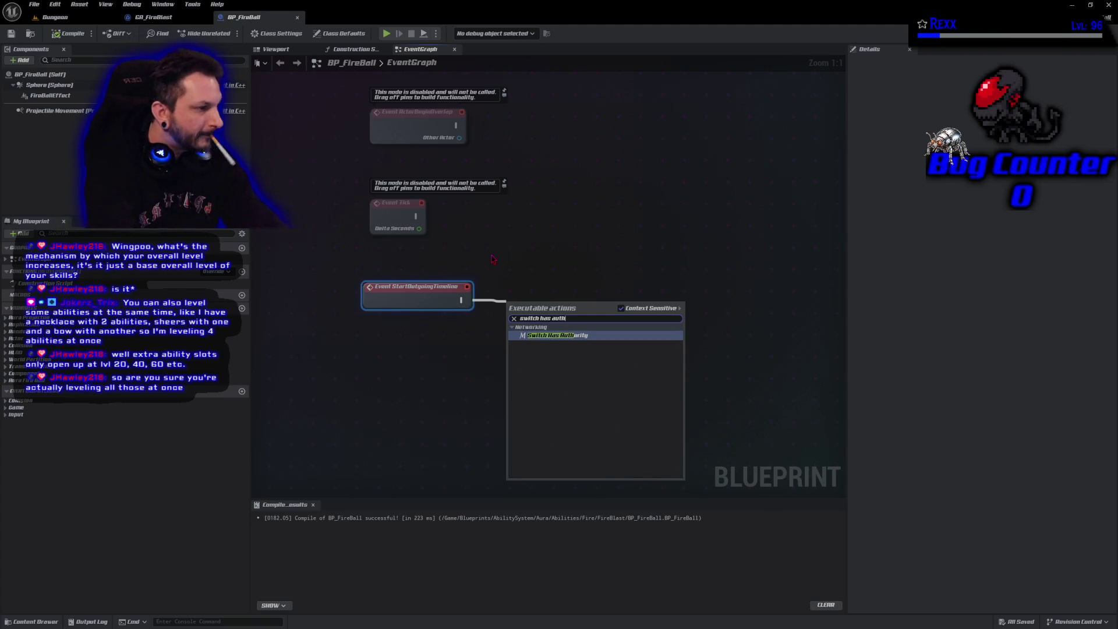
pyautogui.press('Return')
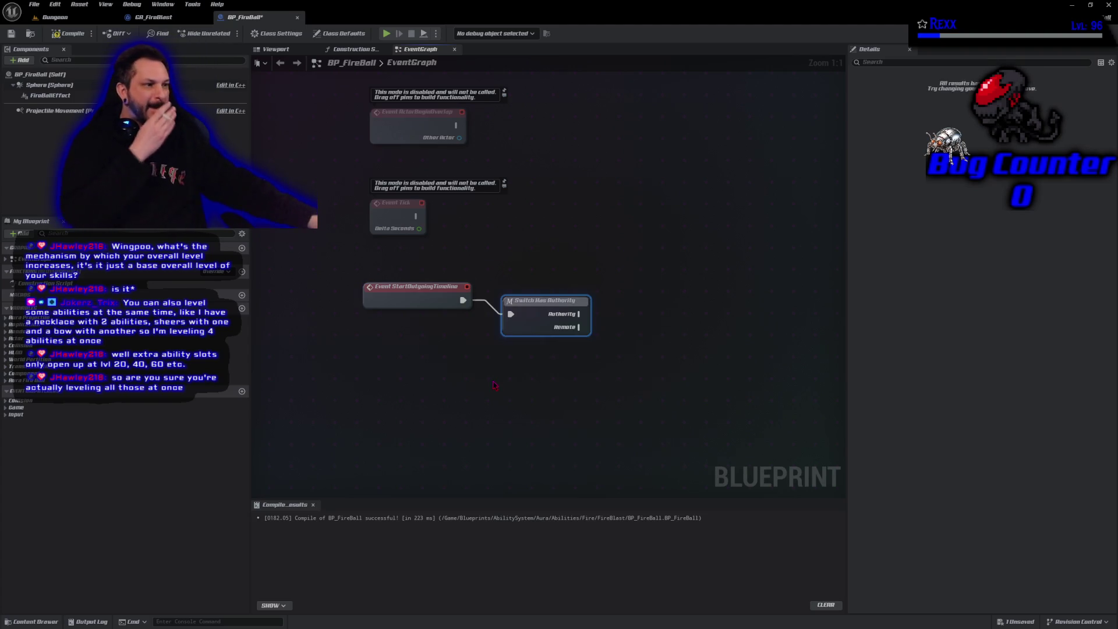
pyautogui.moveTo(542, 300); pyautogui.dragTo(521, 287)
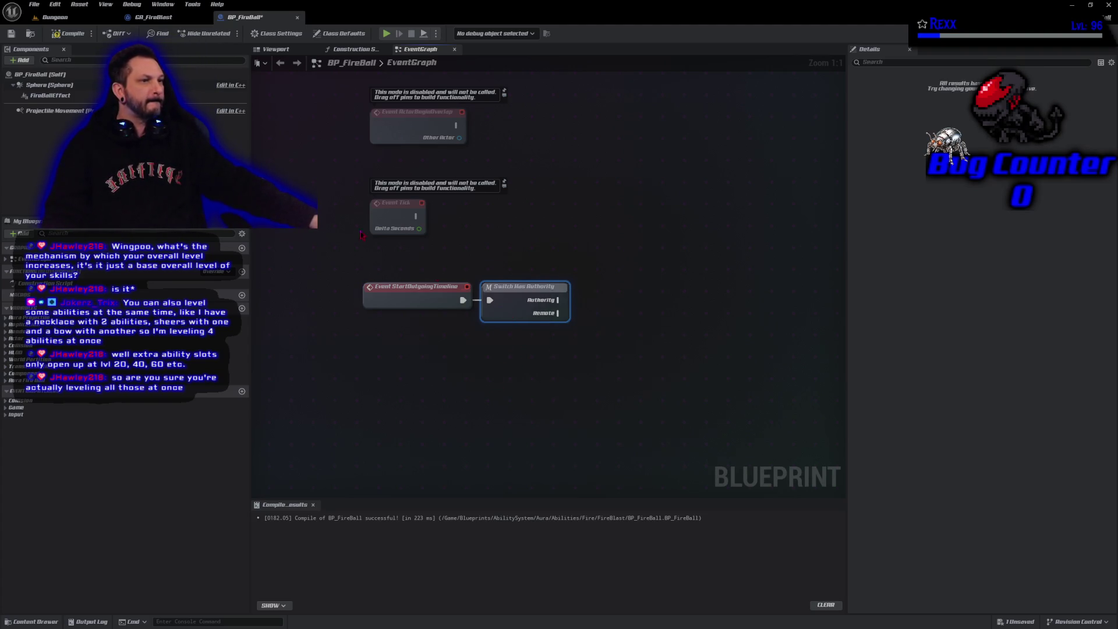
pyautogui.hotkey('ctrl', 's')
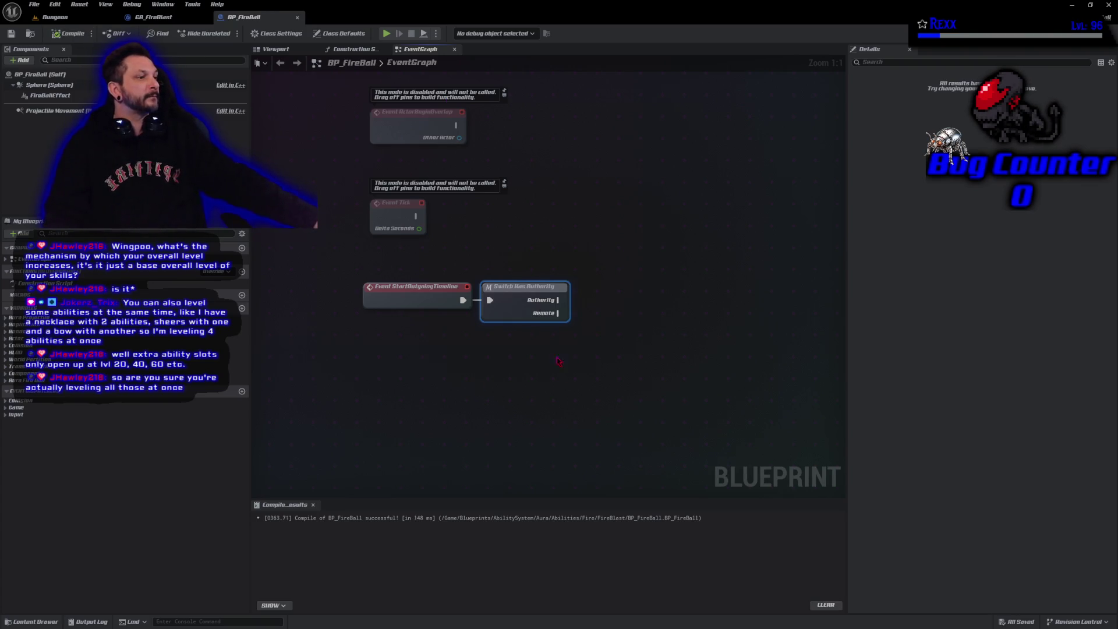
pyautogui.moveTo(558, 361); pyautogui.dragTo(409, 379)
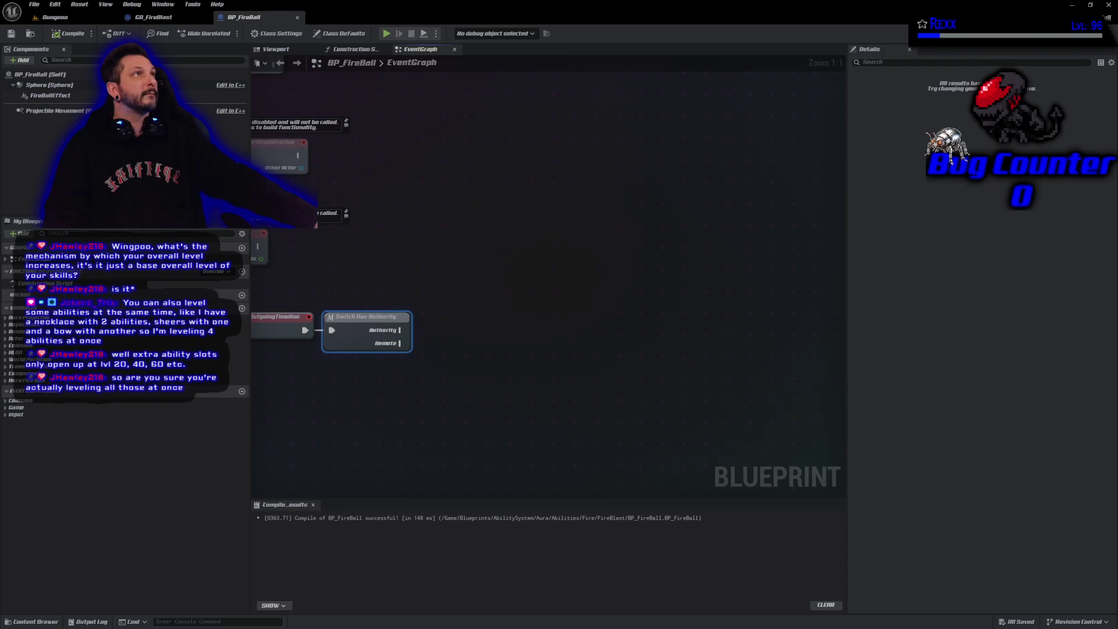
# Add an Outgoing Timeline node, undoing the mistaken timeline component, then compile and save
pyautogui.rightClick(499, 364)
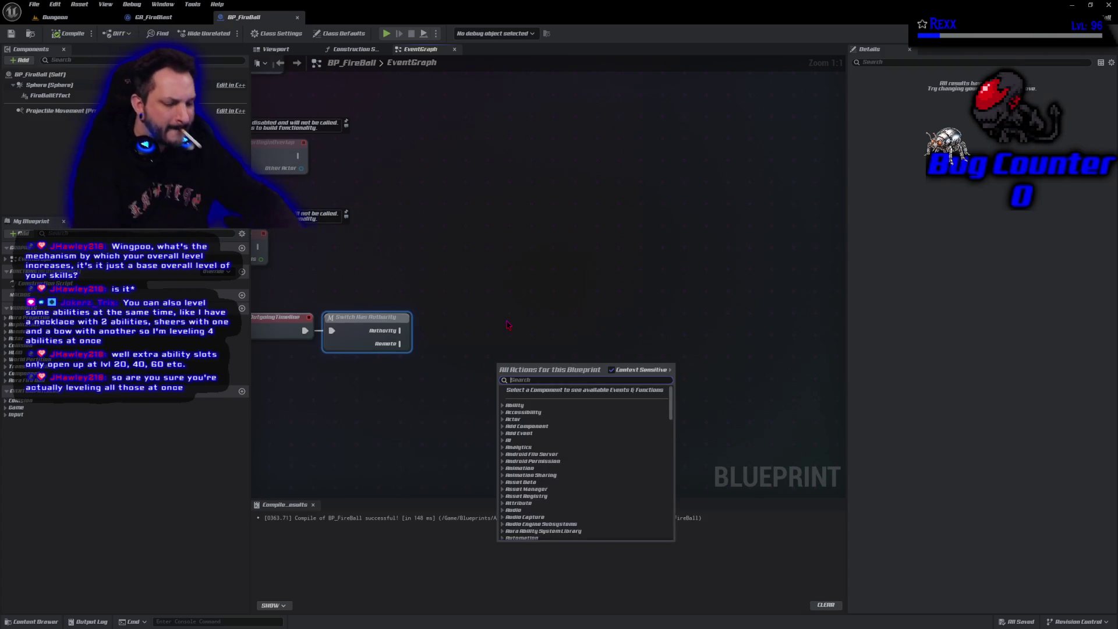
pyautogui.write('timeline')
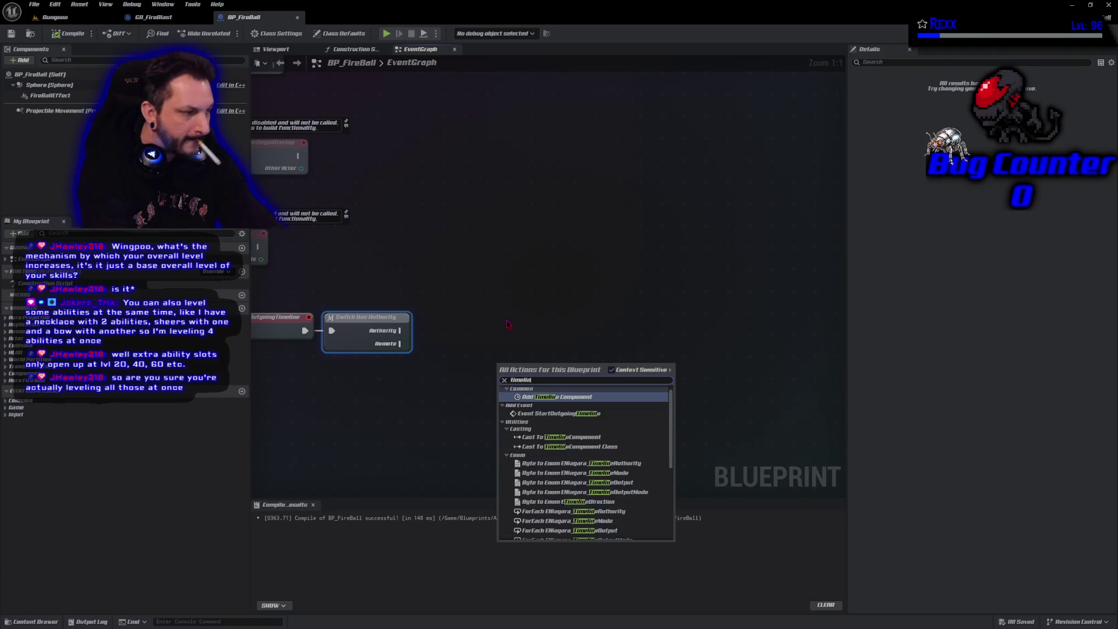
pyautogui.press('Return')
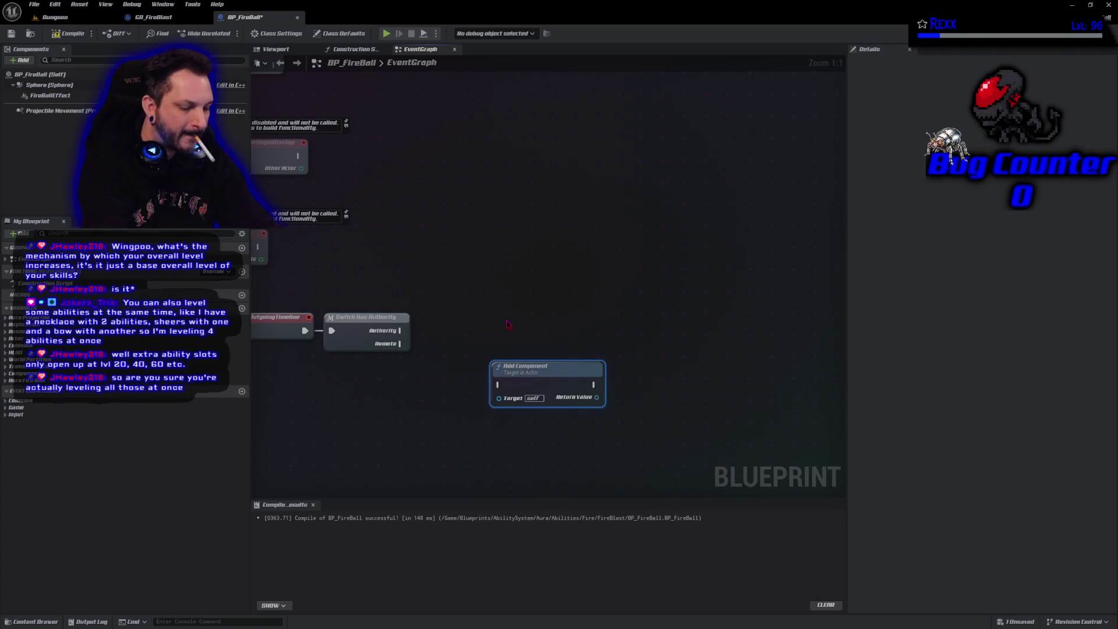
pyautogui.hotkey('ctrl', 'z')
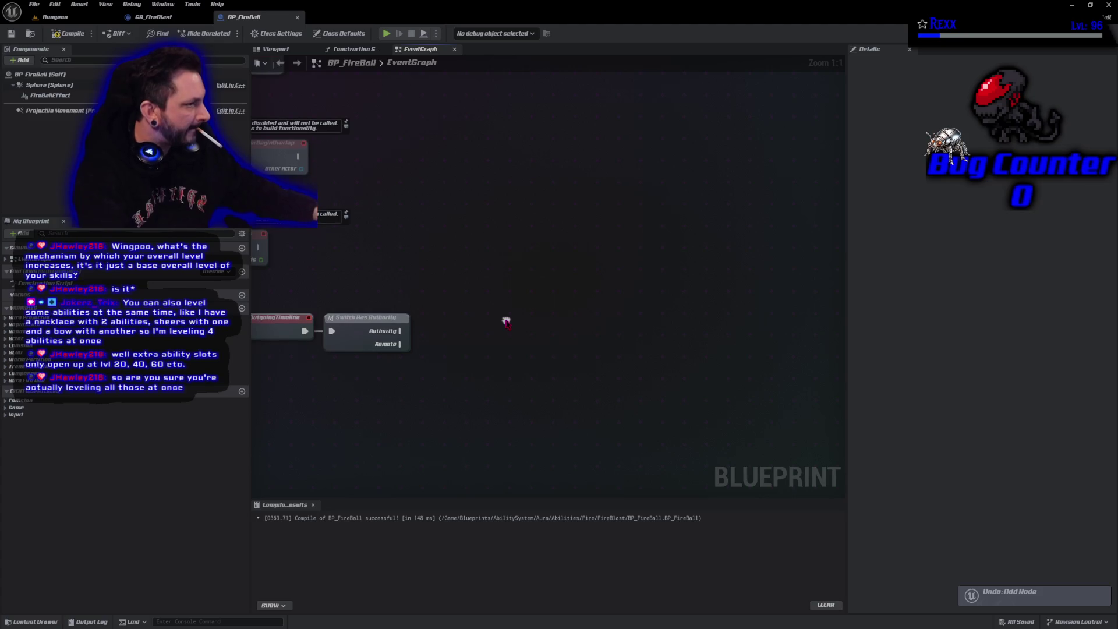
pyautogui.rightClick(506, 323)
pyautogui.write('timeline')
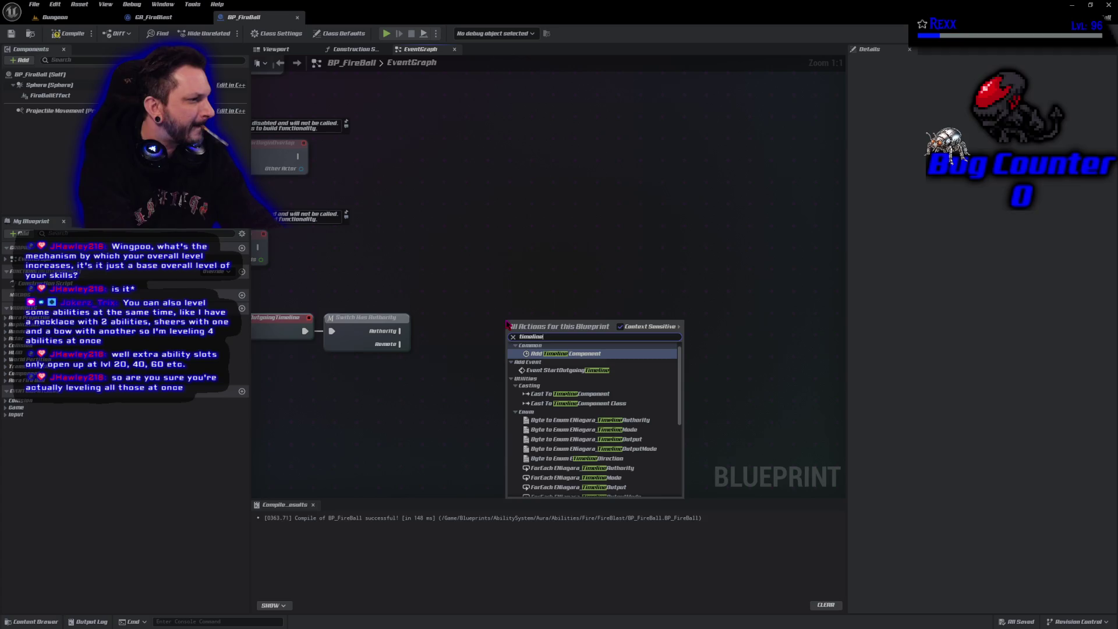
pyautogui.press('Down')
pyautogui.press('Down')
pyautogui.press('Down')
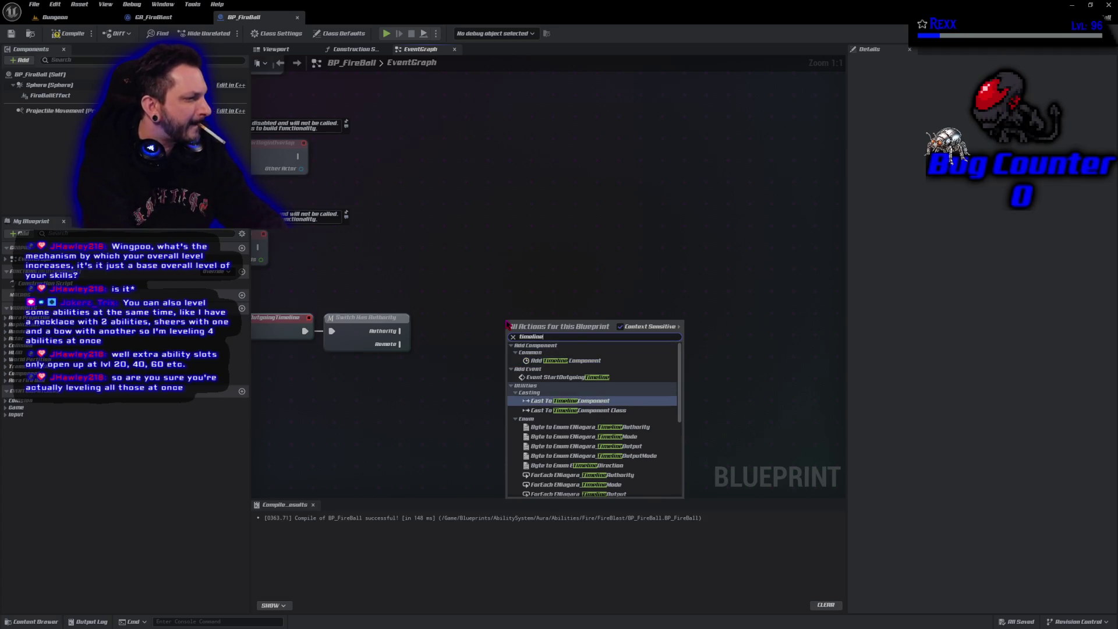
pyautogui.press('Return')
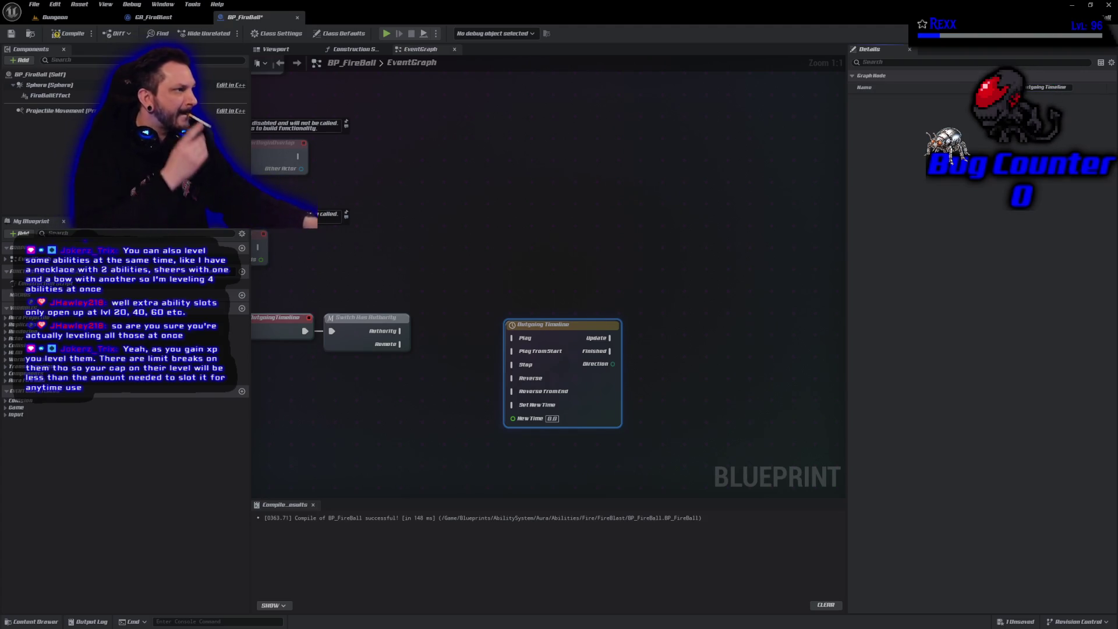
pyautogui.click(70, 33)
pyautogui.click(13, 35)
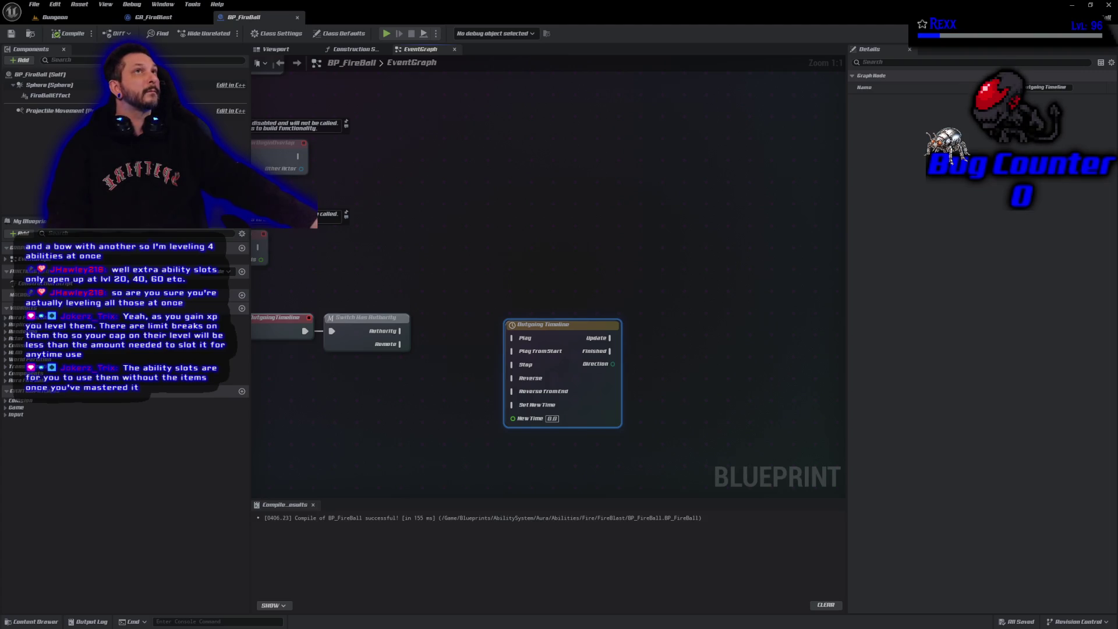
# Open the Outgoing Timeline node's editor tab, showing length 5.00 and no tracks
pyautogui.doubleClick(551, 325)
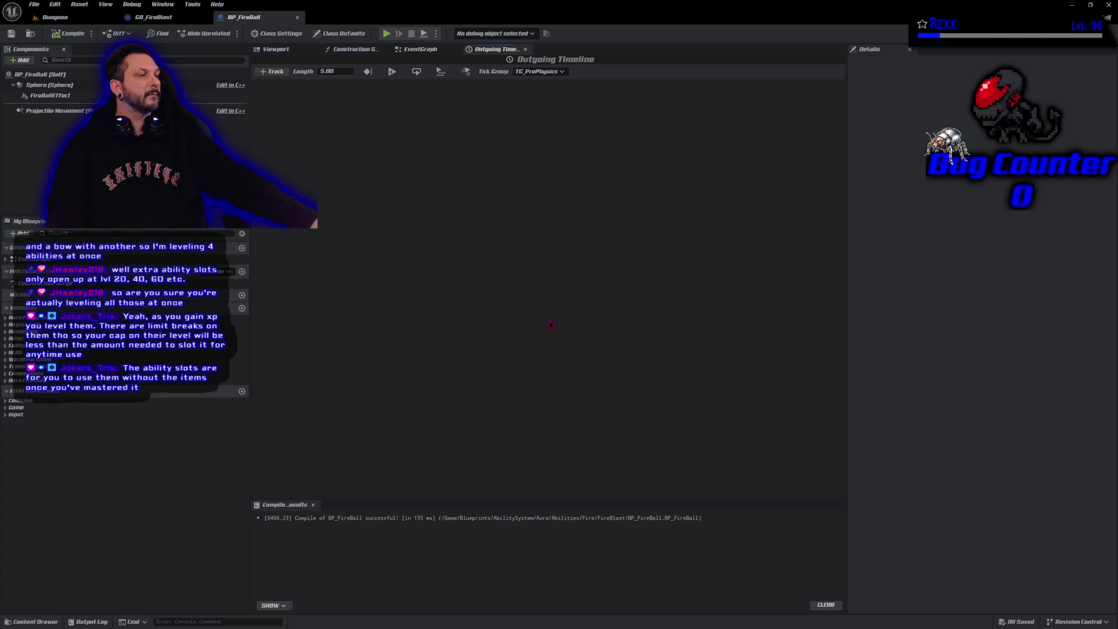
# Add a float track named 'Outgoing Track' to the timeline and save the blueprint
pyautogui.click(272, 71)
pyautogui.click(286, 82)
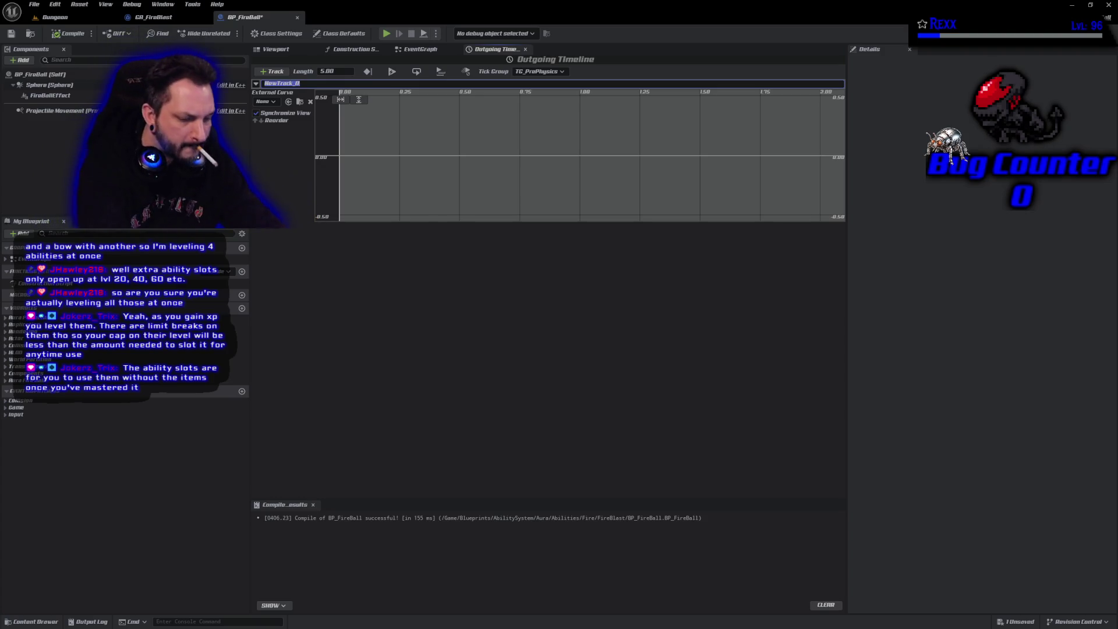
pyautogui.write('Outgoing Tr')
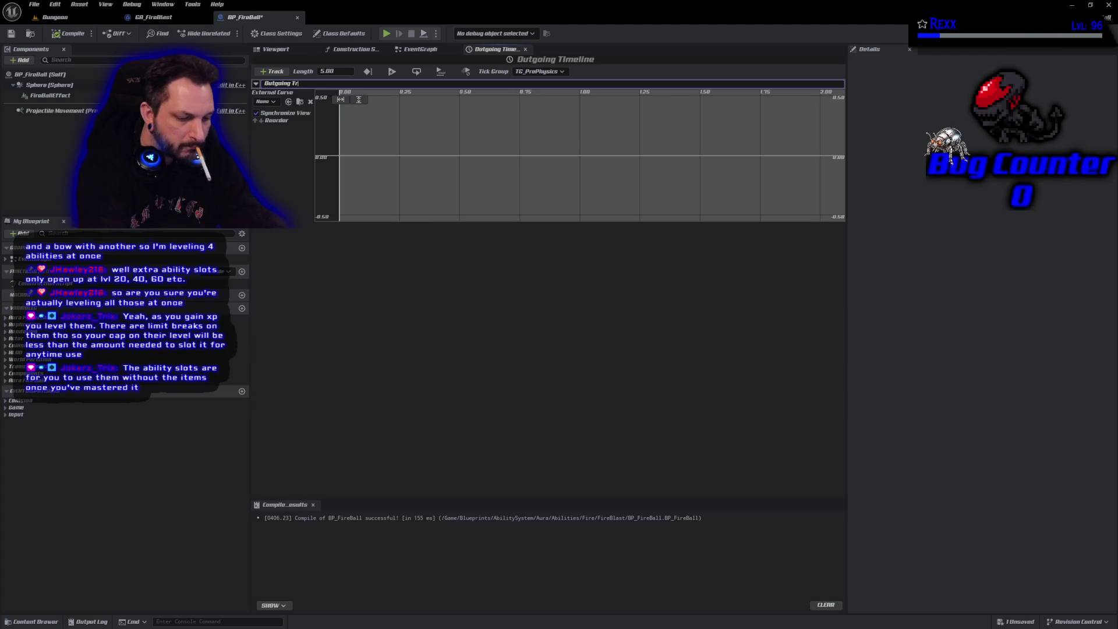
pyautogui.write('ack')
pyautogui.press('Return')
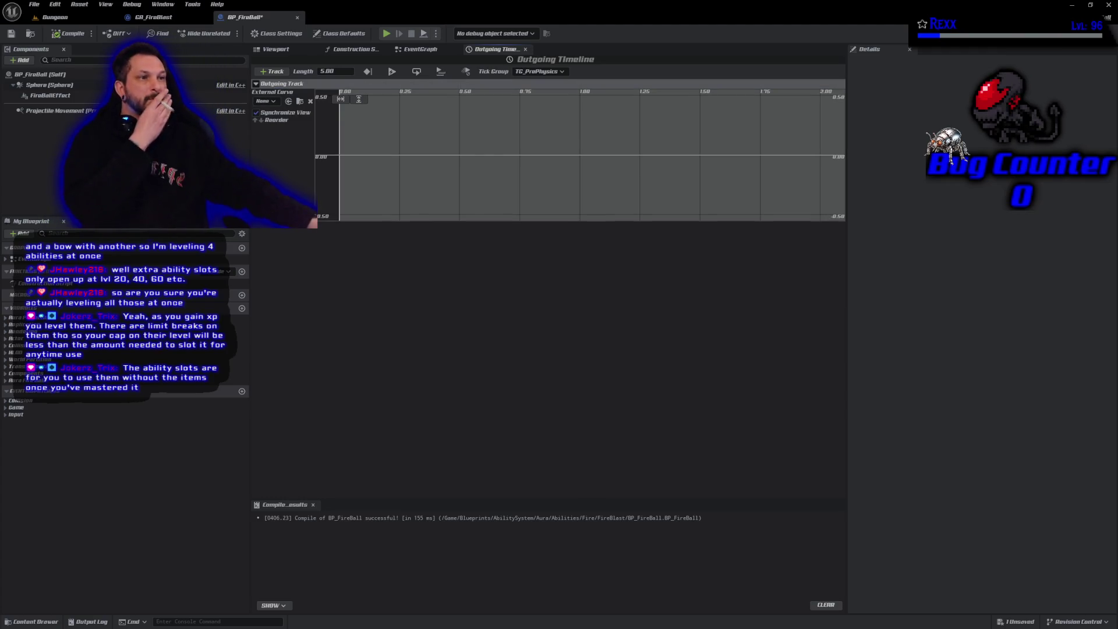
pyautogui.hotkey('ctrl', 's')
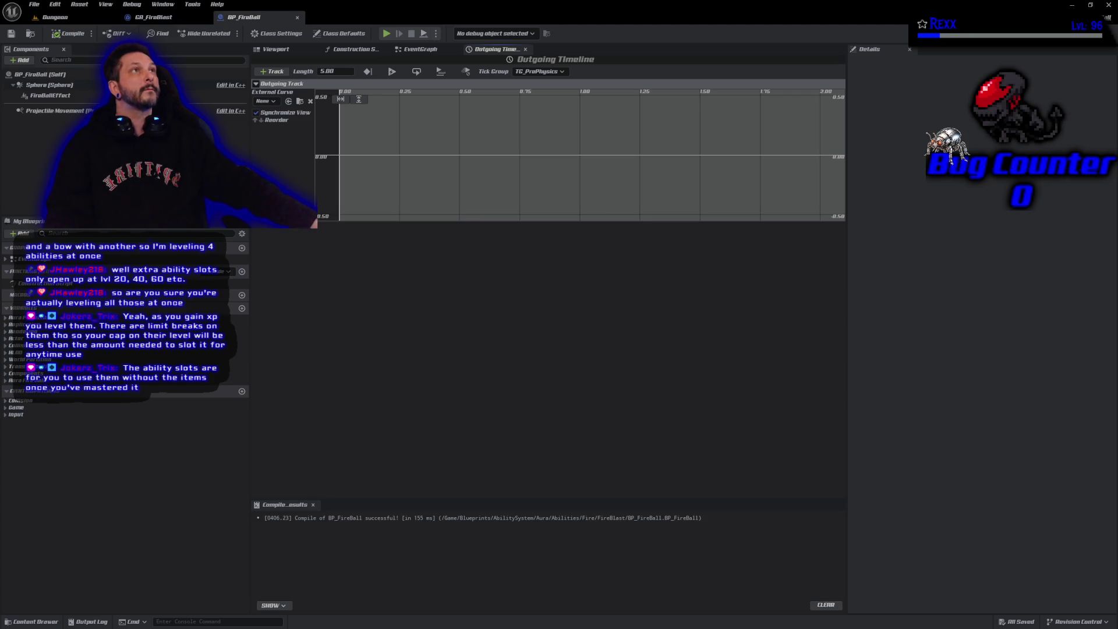
# Add two keys at value 0 to the Outgoing Track curve and select the first one
pyautogui.rightClick(368, 158)
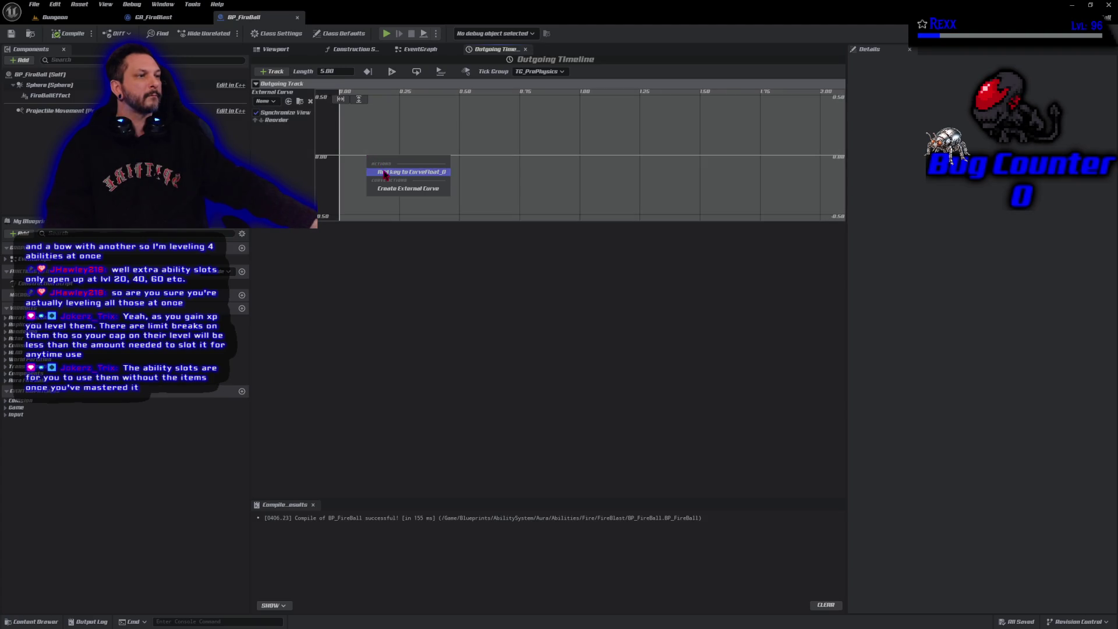
pyautogui.click(386, 172)
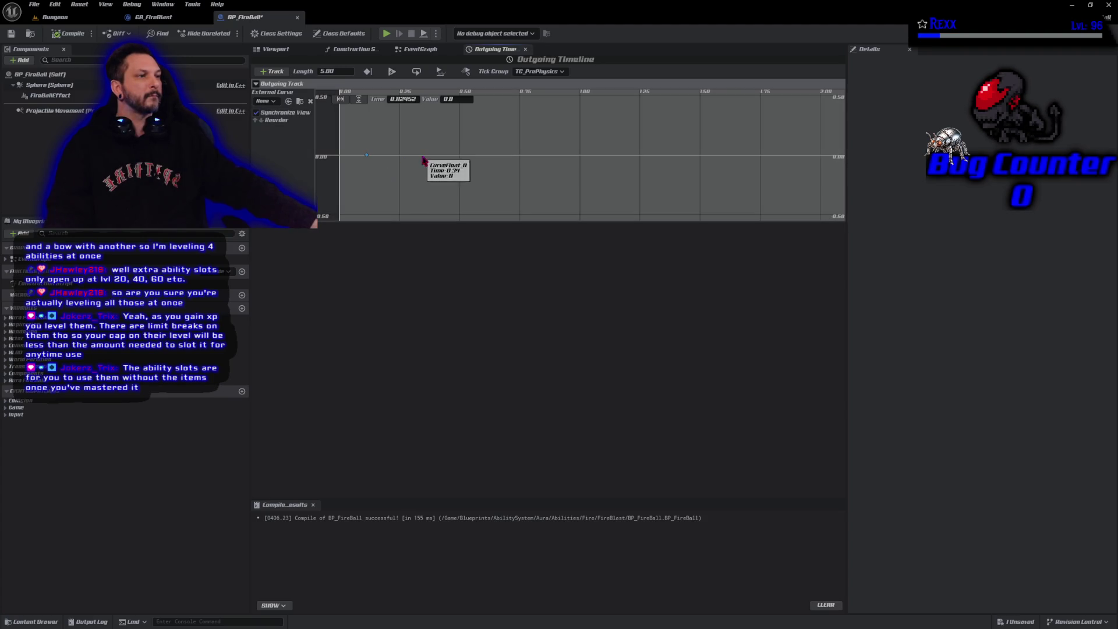
pyautogui.rightClick(494, 158)
pyautogui.click(502, 173)
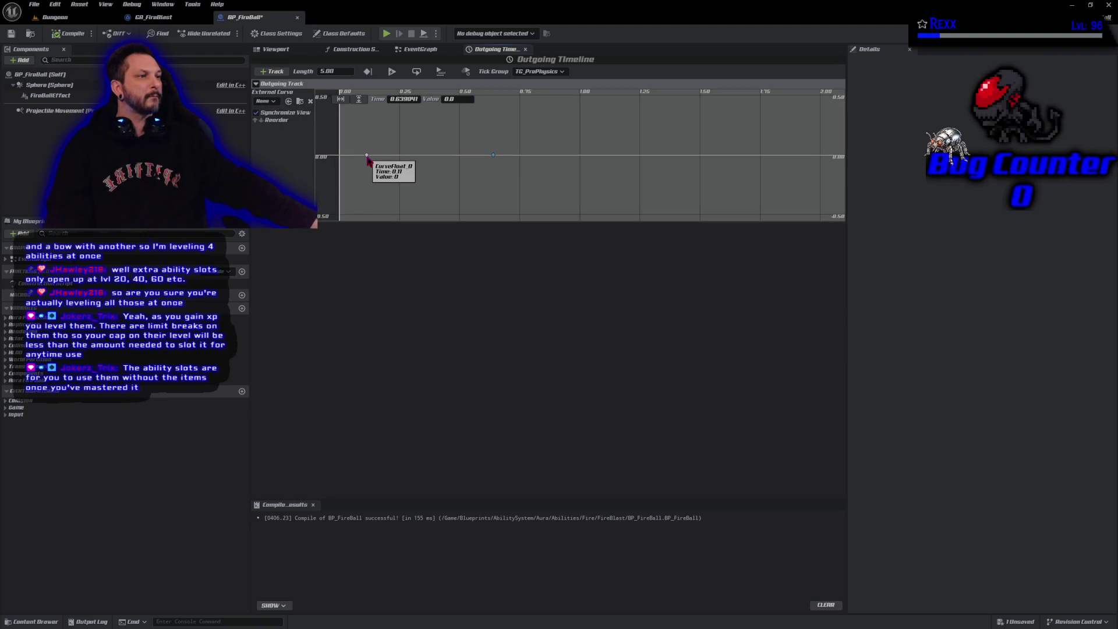
pyautogui.click(367, 156)
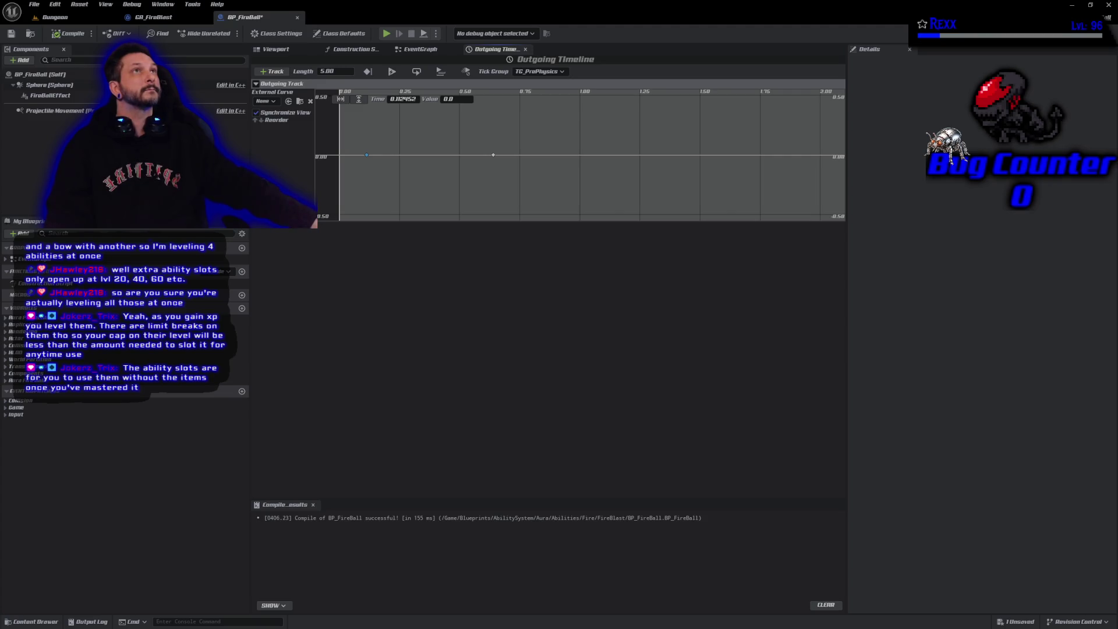
# Shorten the timeline length to 1.00
pyautogui.click(341, 72)
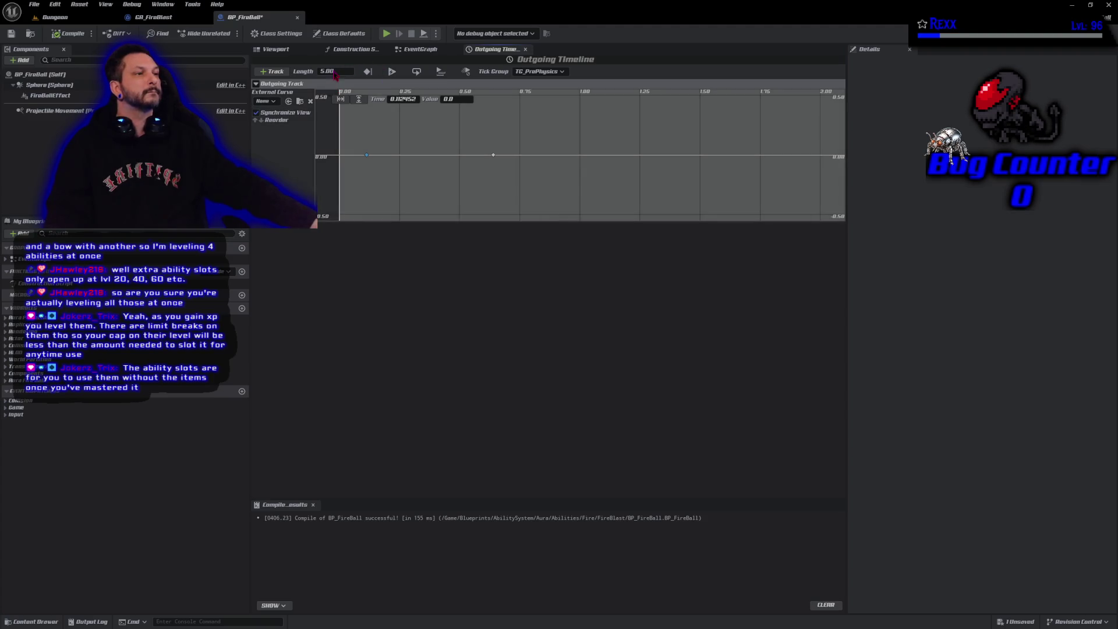
pyautogui.write('1')
pyautogui.press('Return')
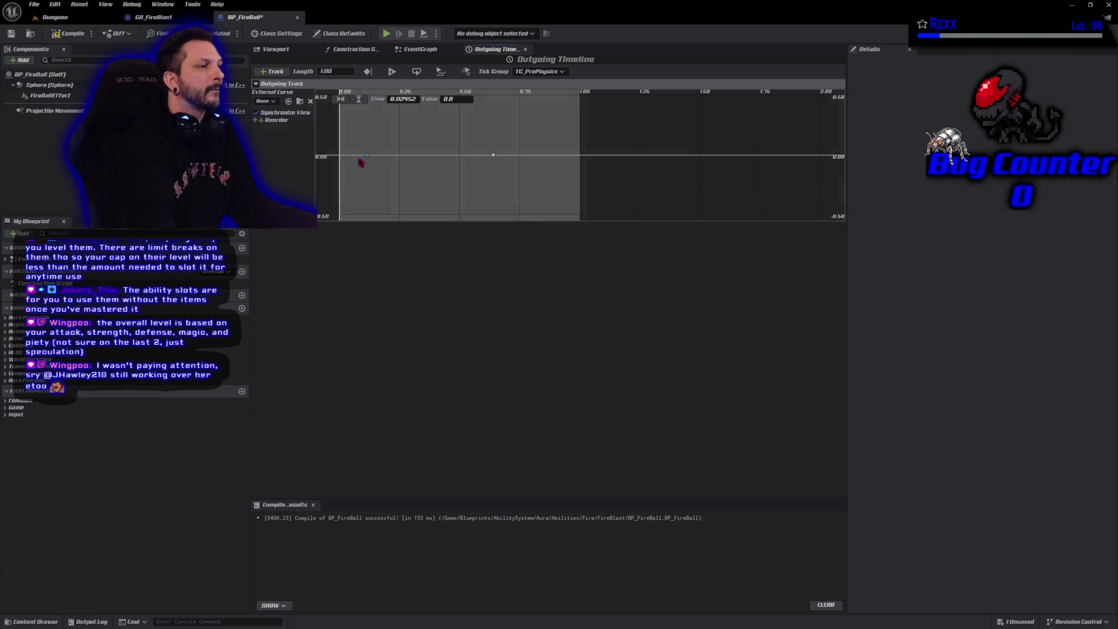
# Place the first key at time 0 and the second key at time 1 with value 1
pyautogui.click(395, 99)
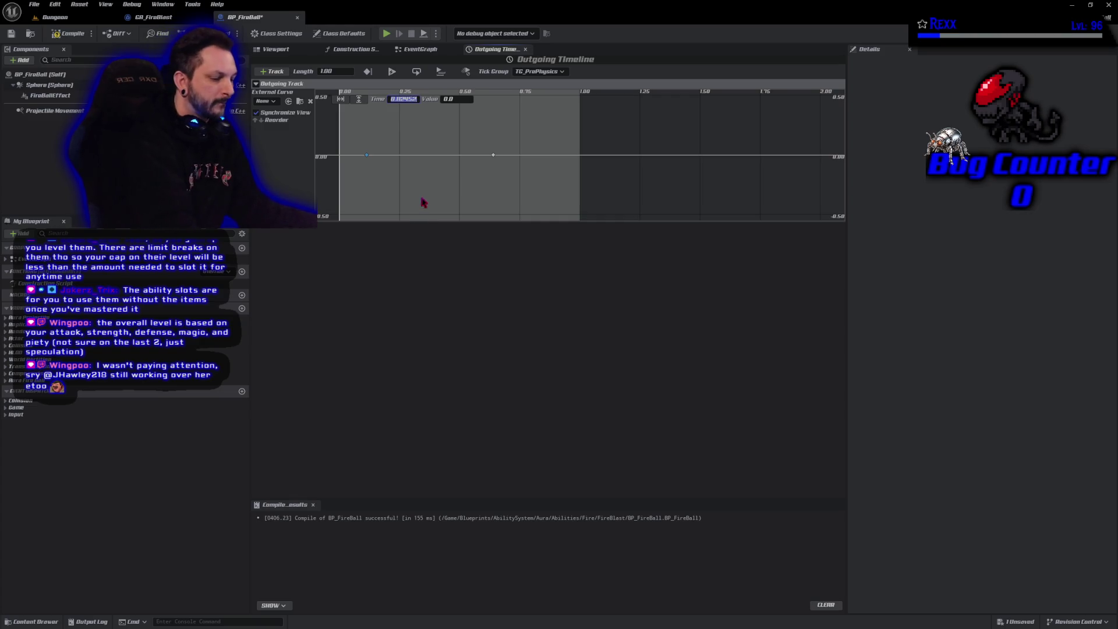
pyautogui.write('0')
pyautogui.press('Return')
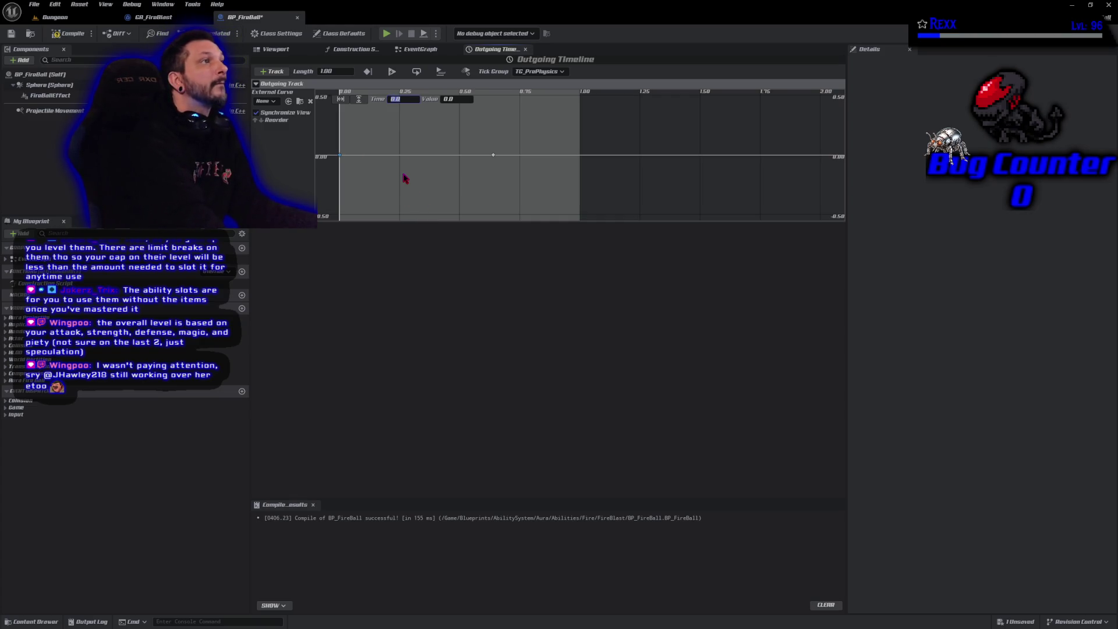
pyautogui.click(494, 155)
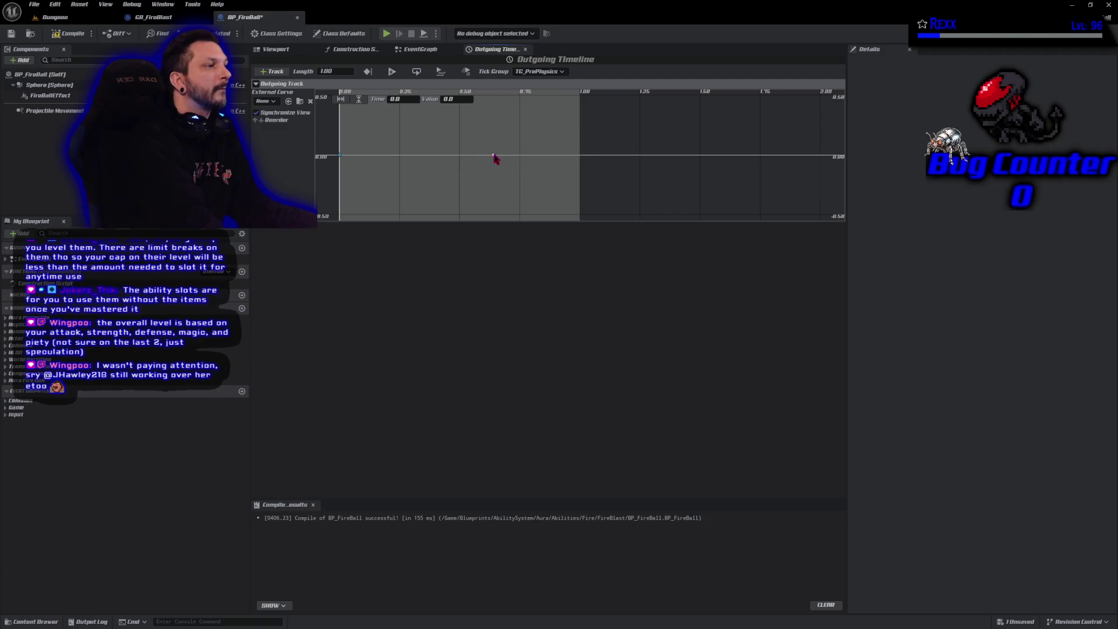
pyautogui.click(411, 99)
pyautogui.write('1')
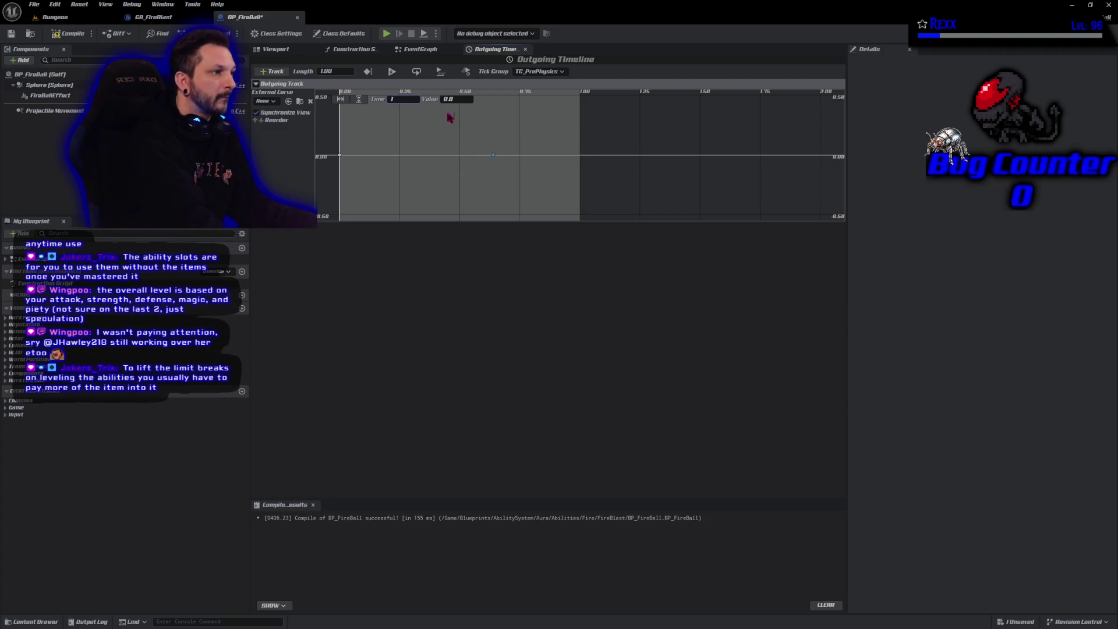
pyautogui.press('Tab')
pyautogui.write('1')
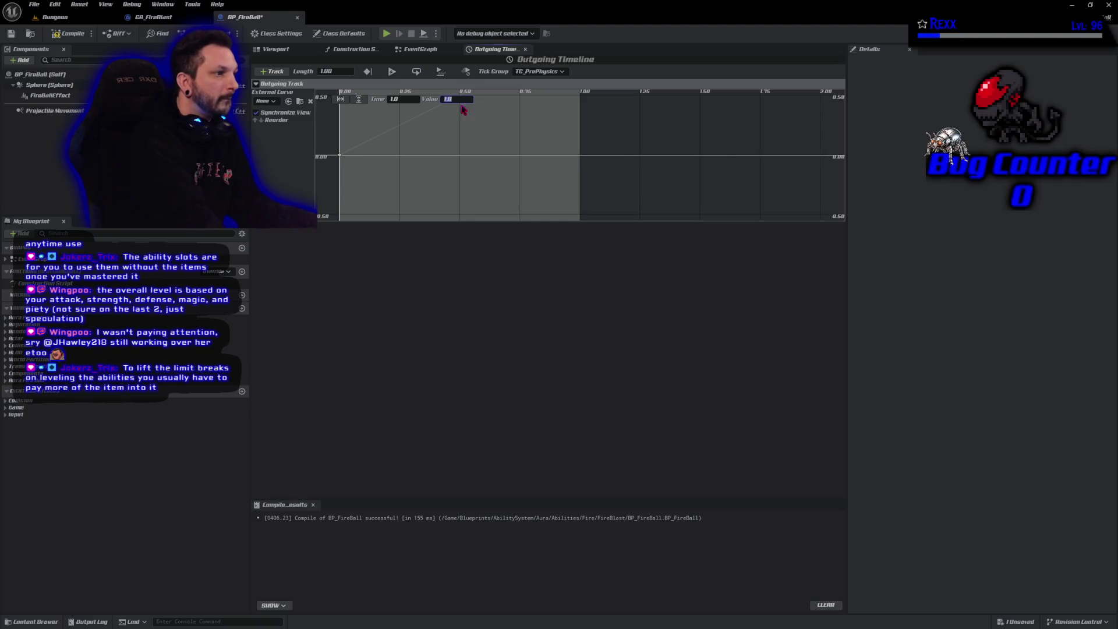
pyautogui.press('Return')
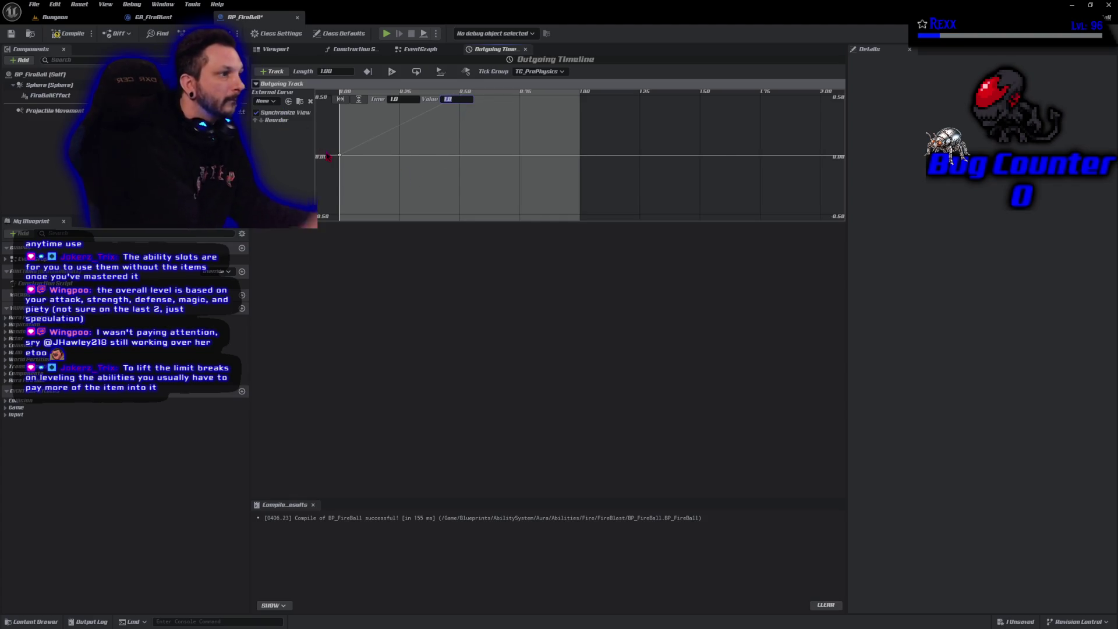
# Frame the whole 0-to-1 ramp in the curve view, then compile and save the blueprint
pyautogui.scroll(-3, 386, 177)
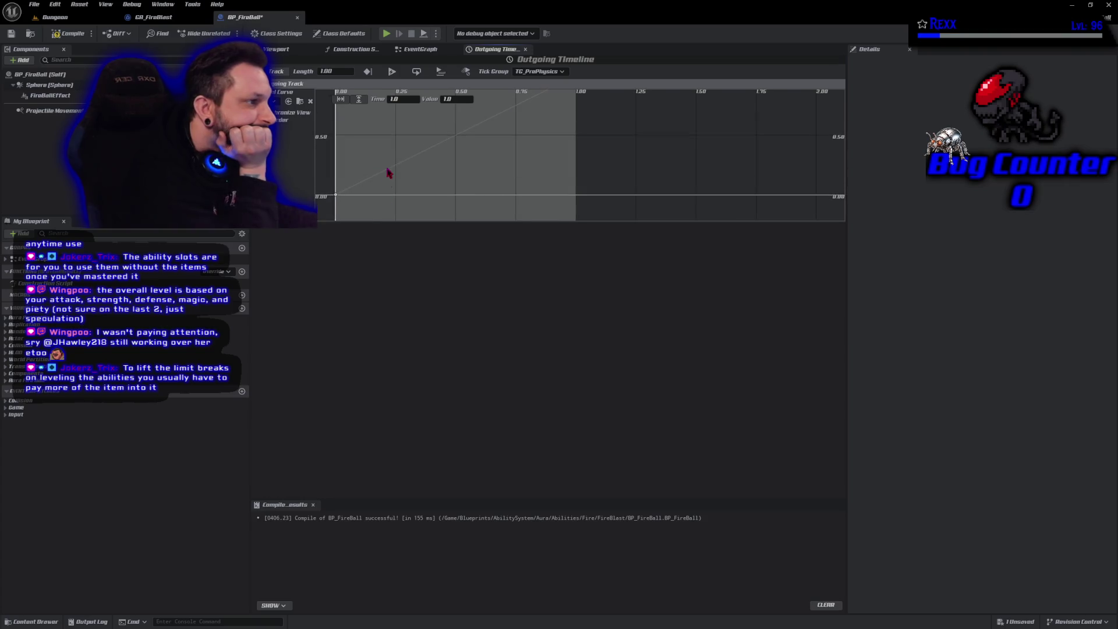
pyautogui.moveTo(489, 172)
pyautogui.mouseDown()
pyautogui.moveTo(452, 187)
pyautogui.moveTo(382, 185)
pyautogui.moveTo(376, 202)
pyautogui.mouseUp()
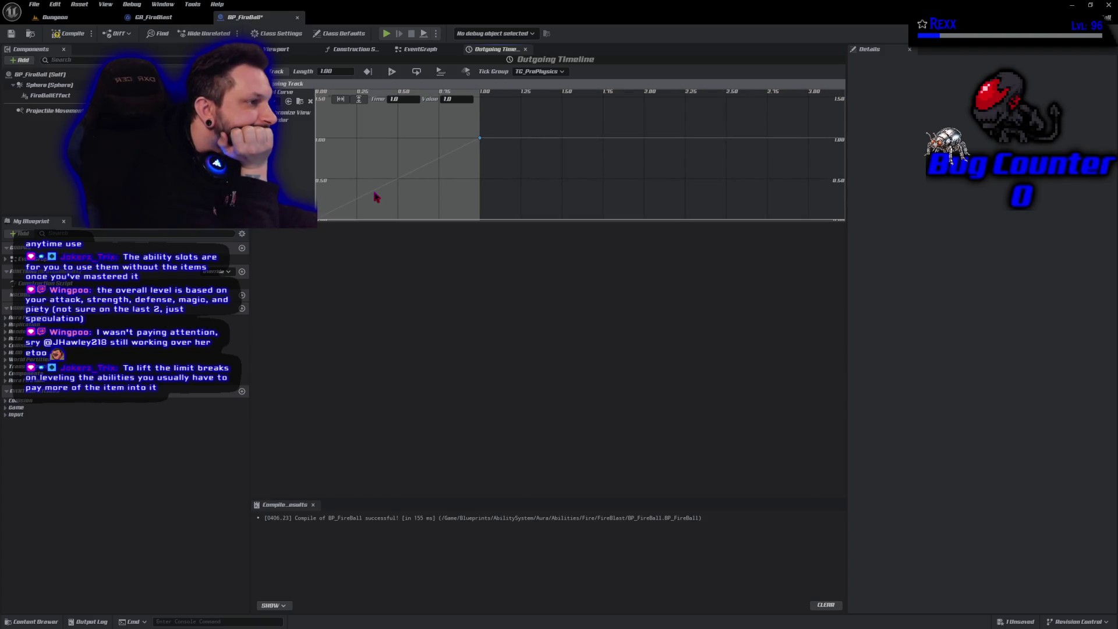
pyautogui.click(69, 33)
pyautogui.click(11, 34)
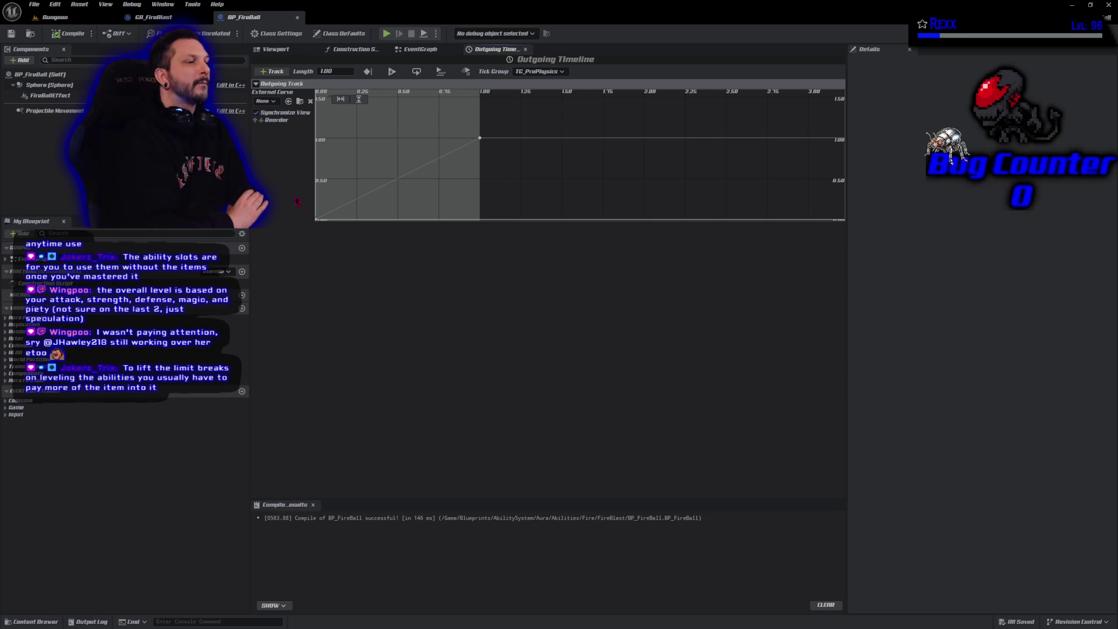
pyautogui.scroll(-2, 466, 187)
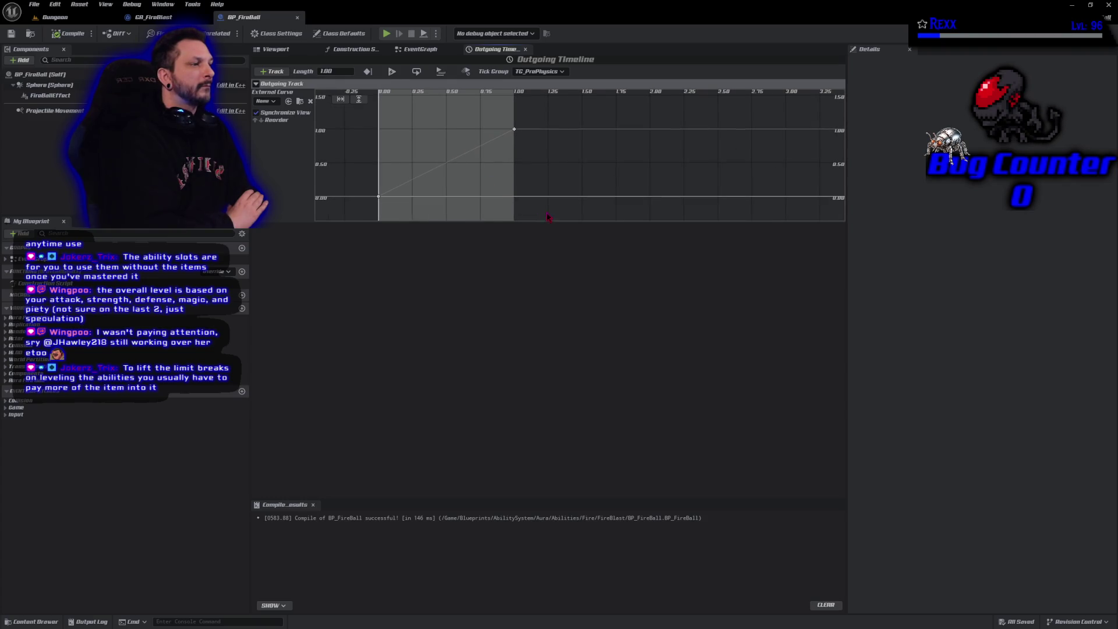
# Select both Outgoing Track keys and set their interpolation to Auto for a smooth curve
pyautogui.moveTo(545, 211); pyautogui.dragTo(389, 139)
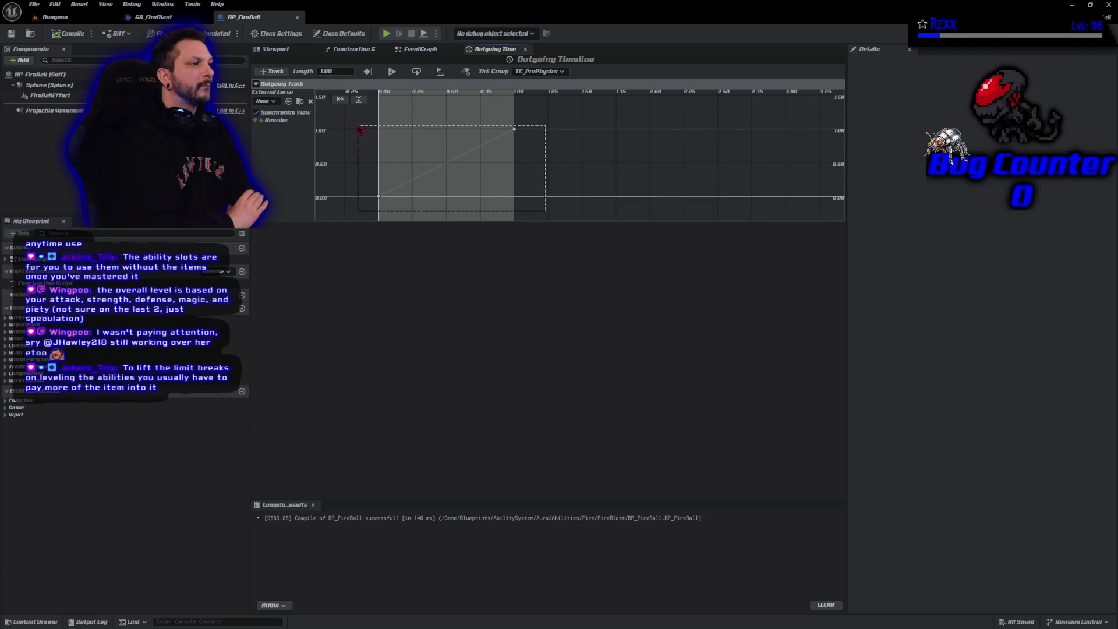
pyautogui.rightClick(446, 179)
pyautogui.moveTo(378, 200)
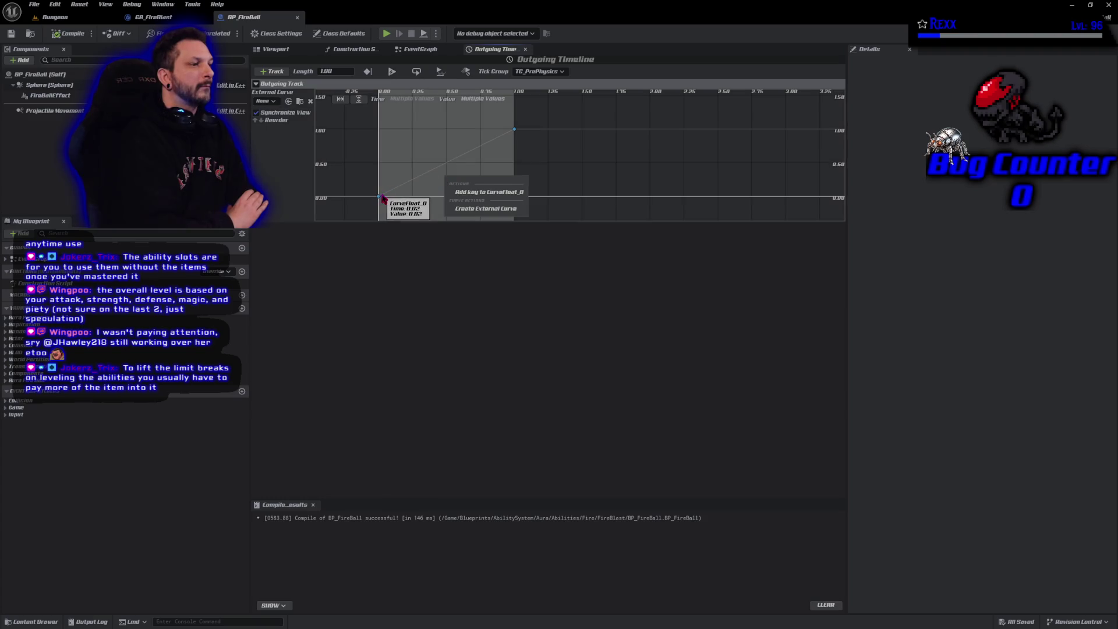
pyautogui.rightClick(378, 200)
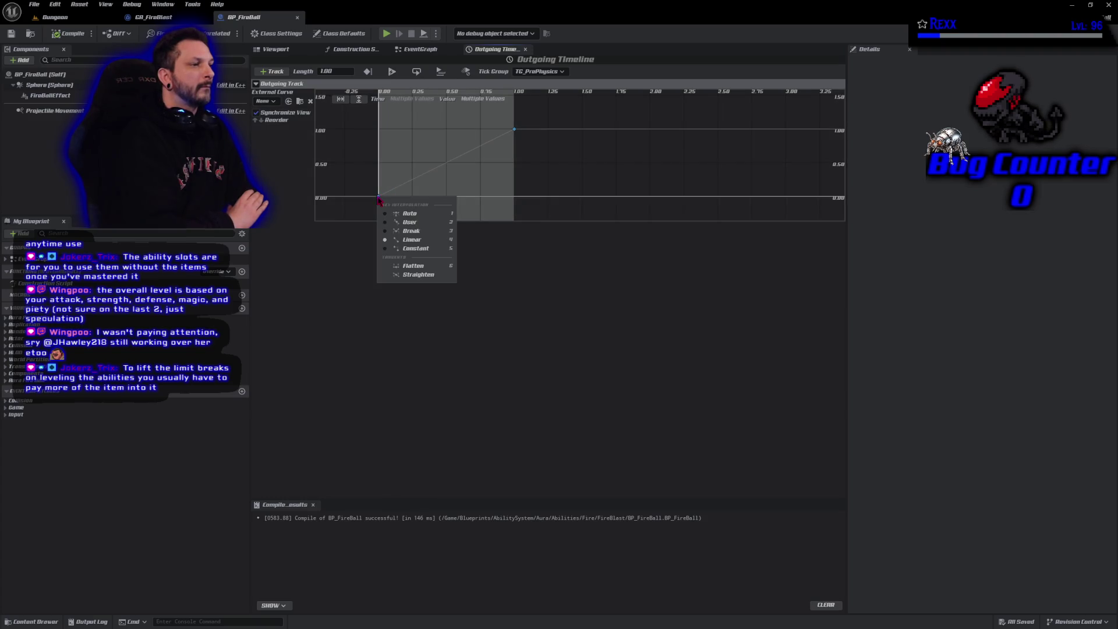
pyautogui.click(397, 215)
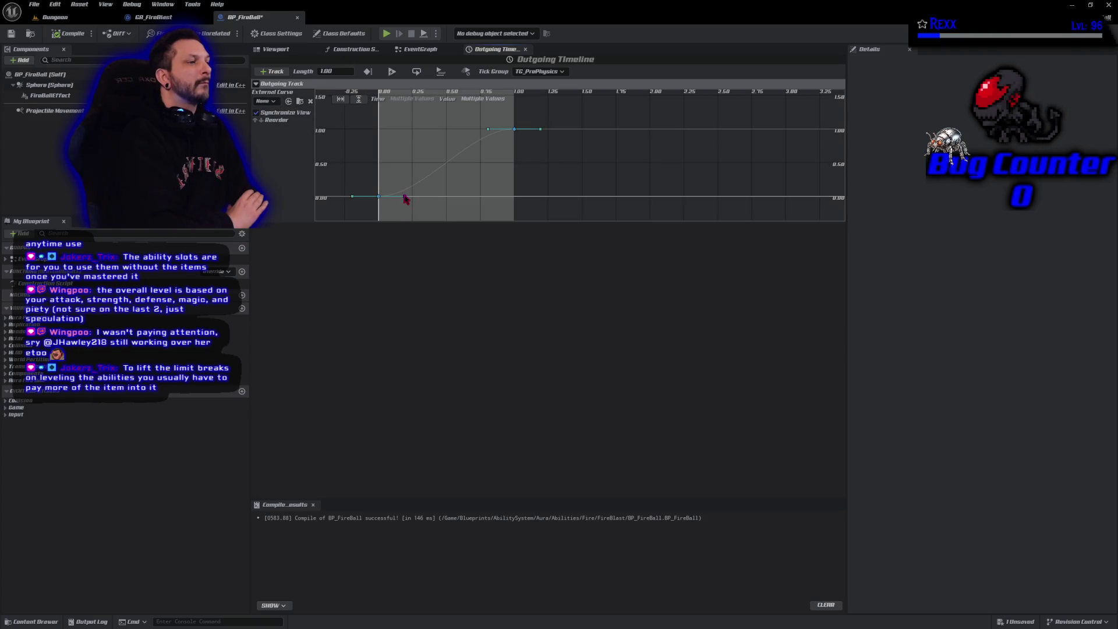
# Steepen the first key's tangent, save, and go back to the EventGraph
pyautogui.moveTo(405, 198); pyautogui.dragTo(395, 175)
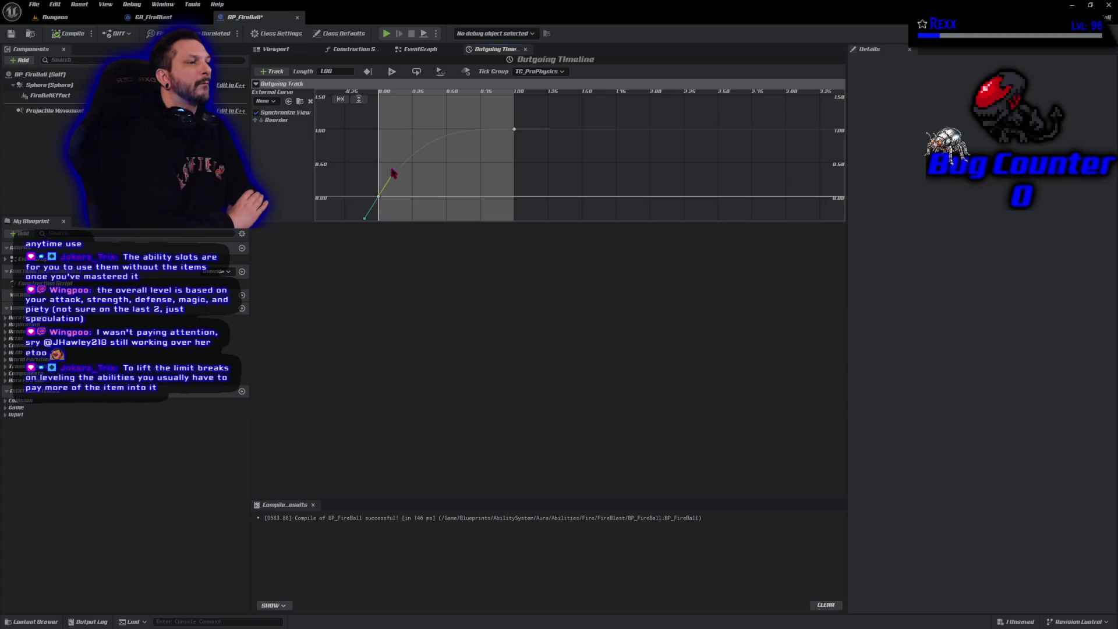
pyautogui.click(12, 34)
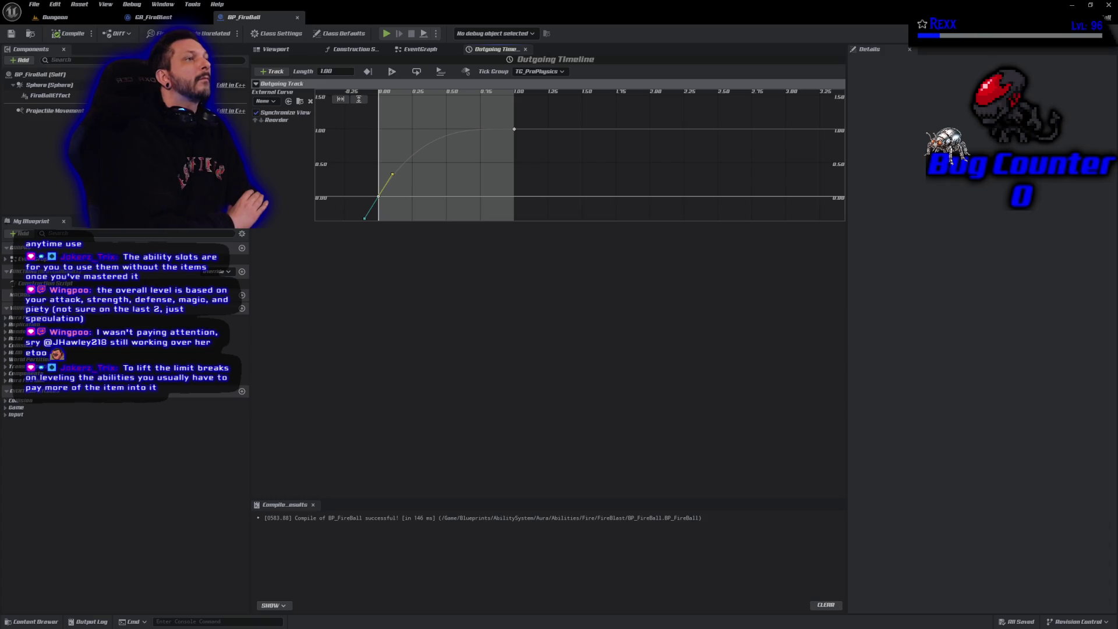
pyautogui.click(416, 49)
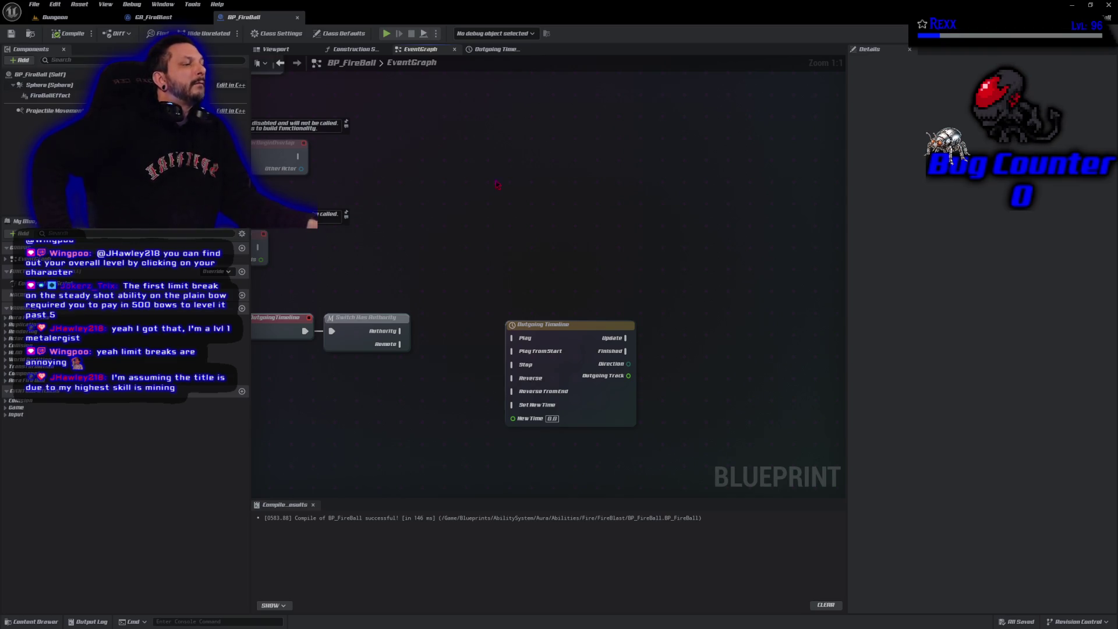
# Add a Set Actor Location node to the graph and compile the blueprint
pyautogui.rightClick(706, 293)
pyautogui.write('se')
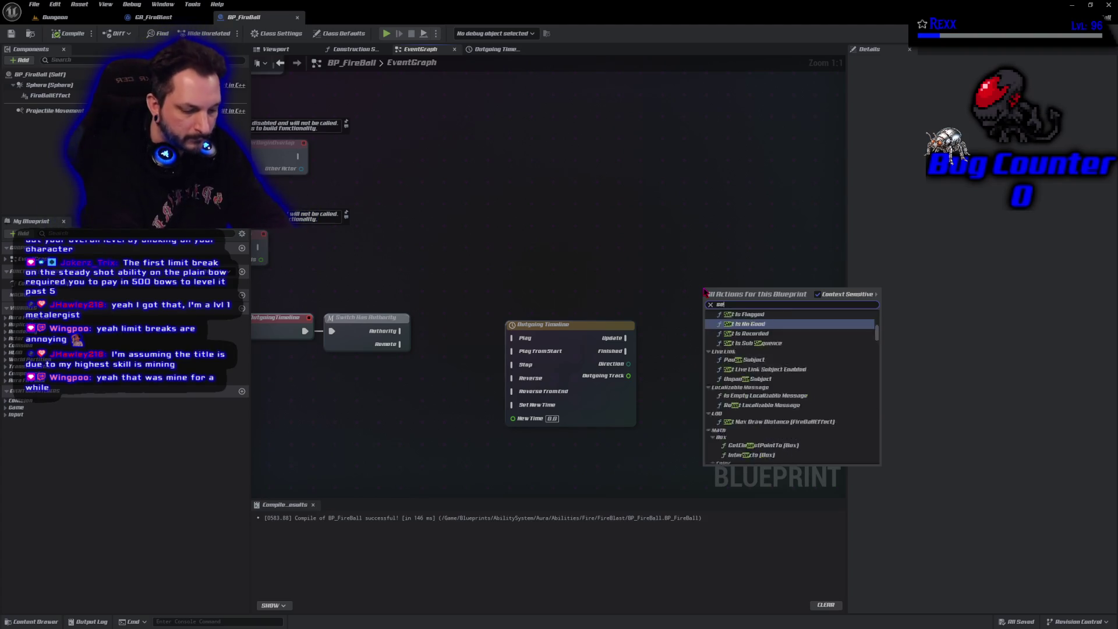
pyautogui.write('t actor locationm')
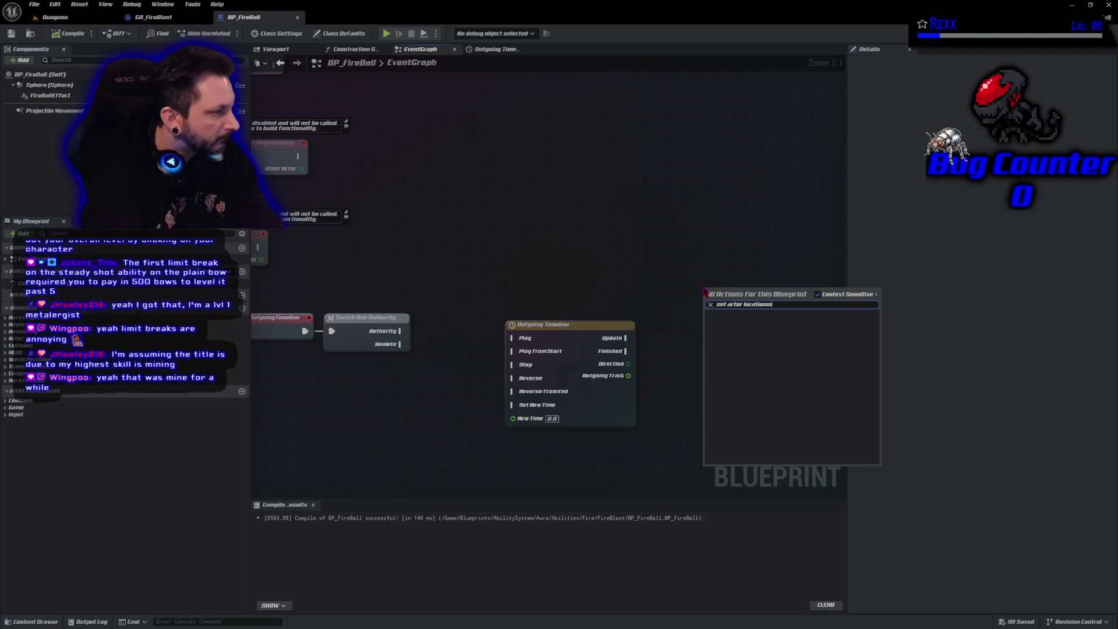
pyautogui.press('BackSpace')
pyautogui.press('Return')
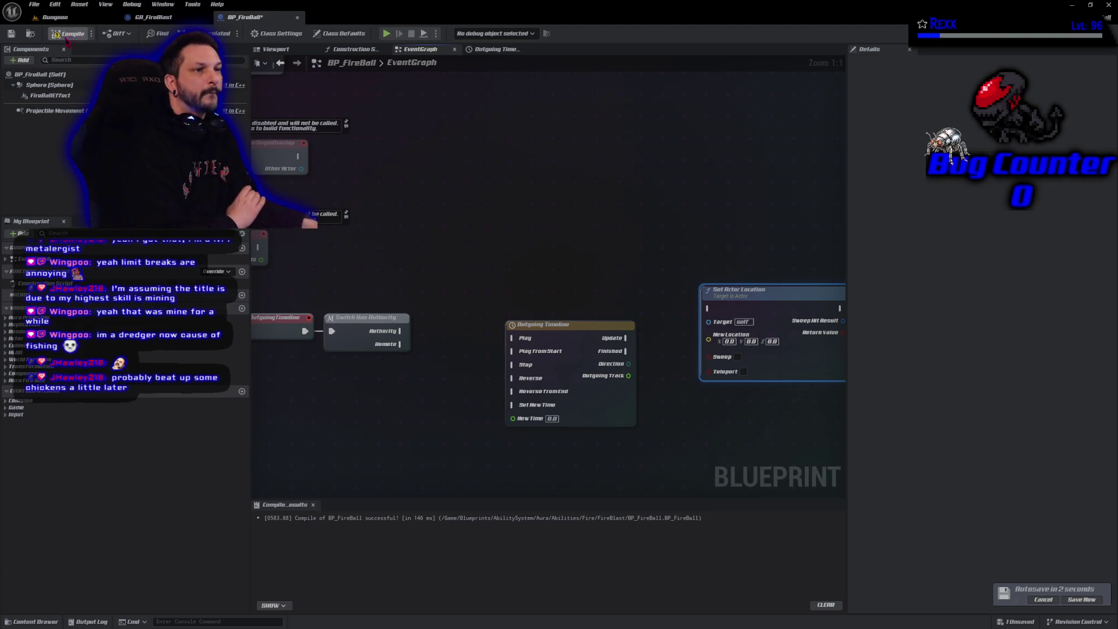
pyautogui.click(69, 34)
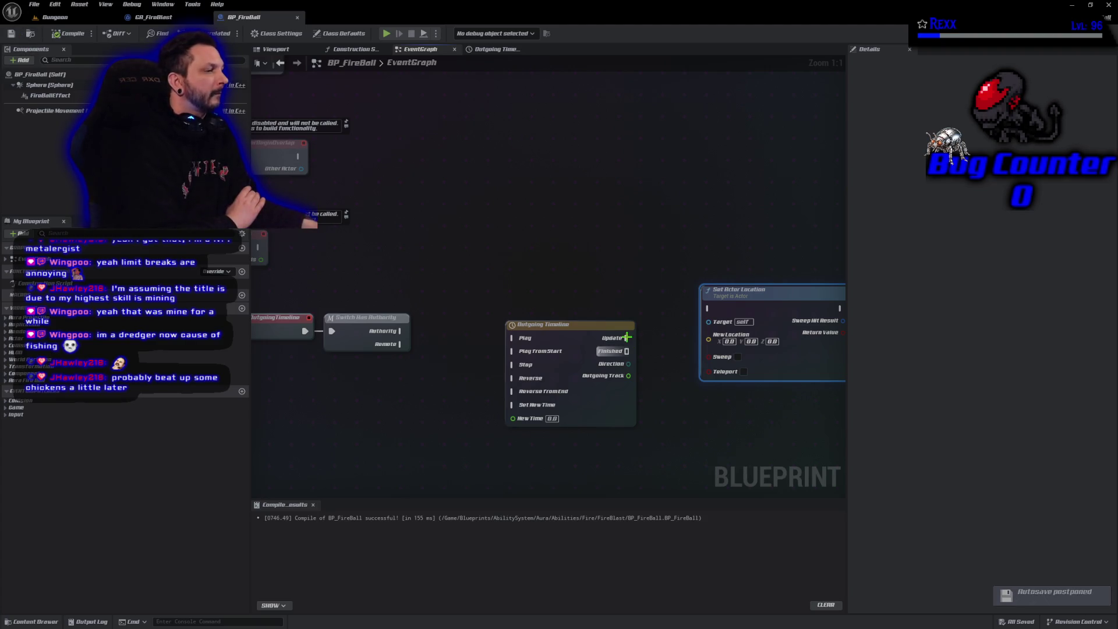
# Wire the timeline's Update output into Set Actor Location and place it to the timeline's right
pyautogui.moveTo(628, 338)
pyautogui.mouseDown()
pyautogui.moveTo(716, 321)
pyautogui.moveTo(710, 309)
pyautogui.moveTo(718, 345)
pyautogui.mouseUp()
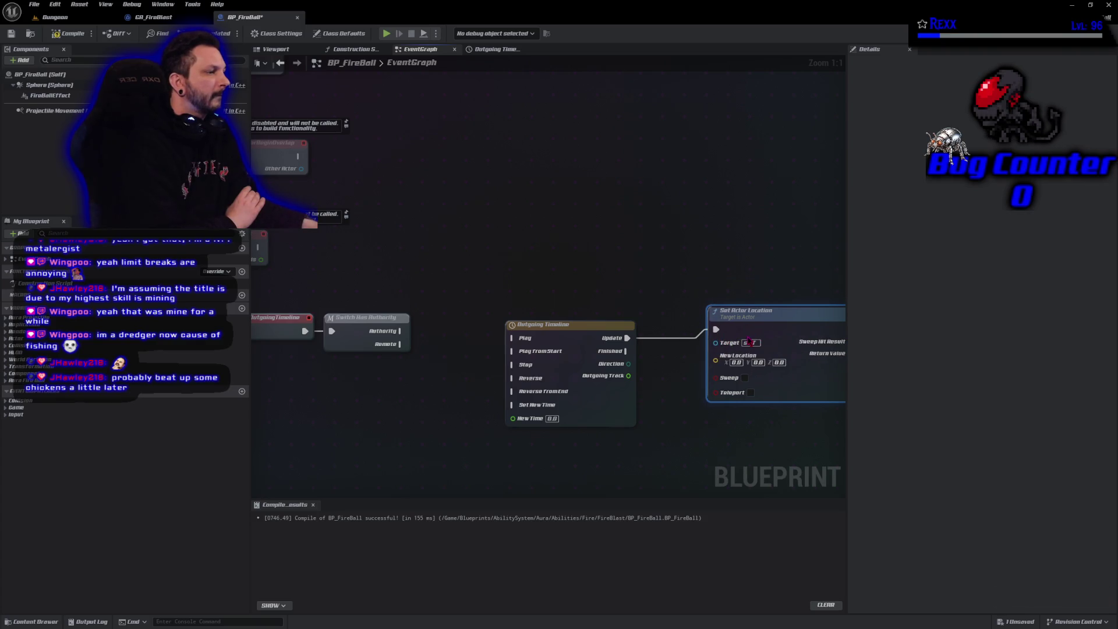
pyautogui.moveTo(728, 290); pyautogui.dragTo(522, 187)
pyautogui.moveTo(573, 231); pyautogui.dragTo(689, 231)
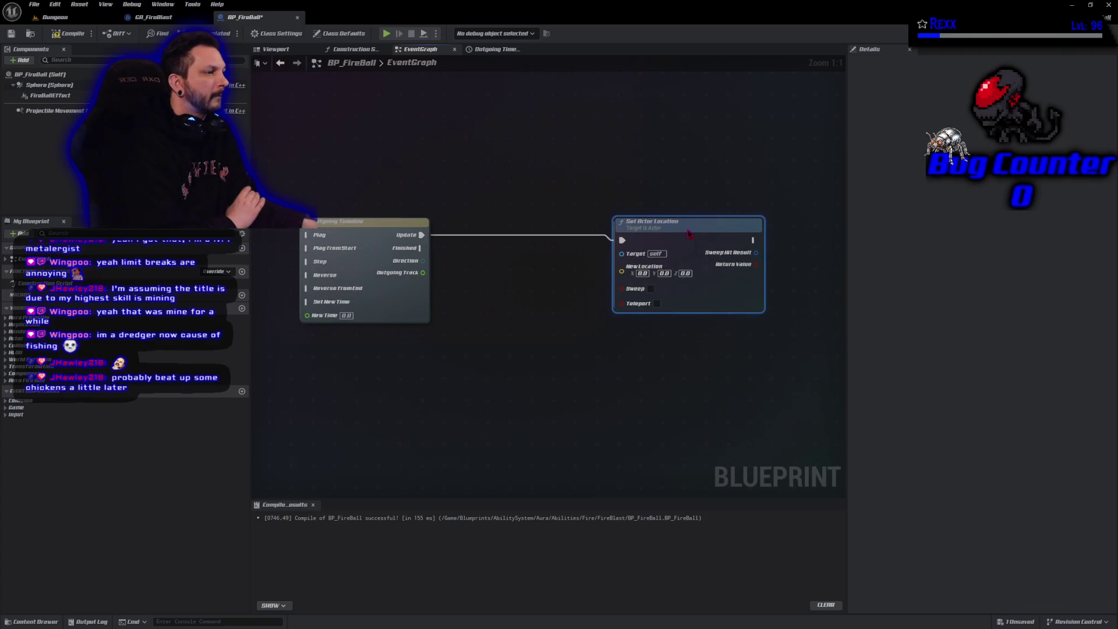
pyautogui.moveTo(474, 212)
pyautogui.mouseDown()
pyautogui.moveTo(676, 230)
pyautogui.moveTo(606, 199)
pyautogui.mouseUp()
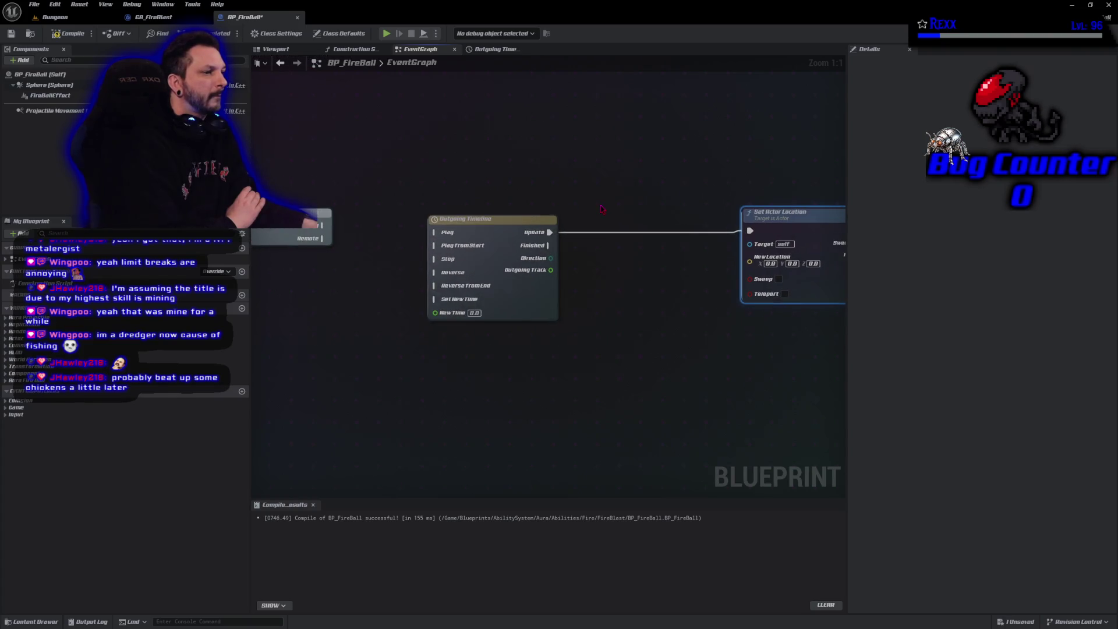
pyautogui.scroll(-1, 600, 204)
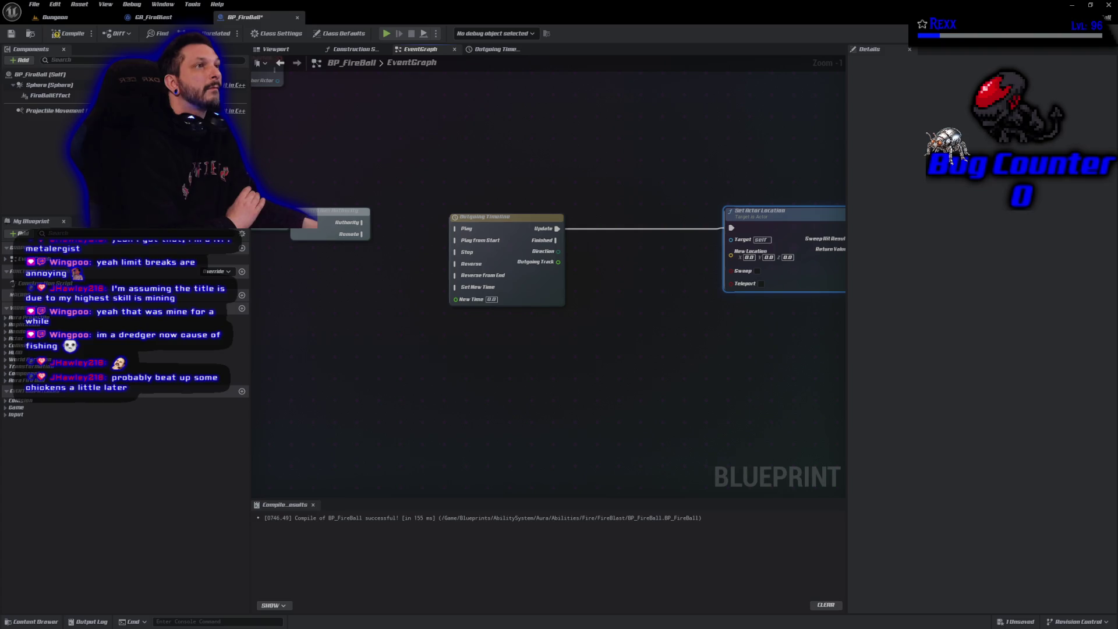
pyautogui.rightClick(397, 344)
# Add Get Actor Location and promote its return value to a new InitialLocation variable, then save
pyautogui.write('get actor loc')
pyautogui.press('Return')
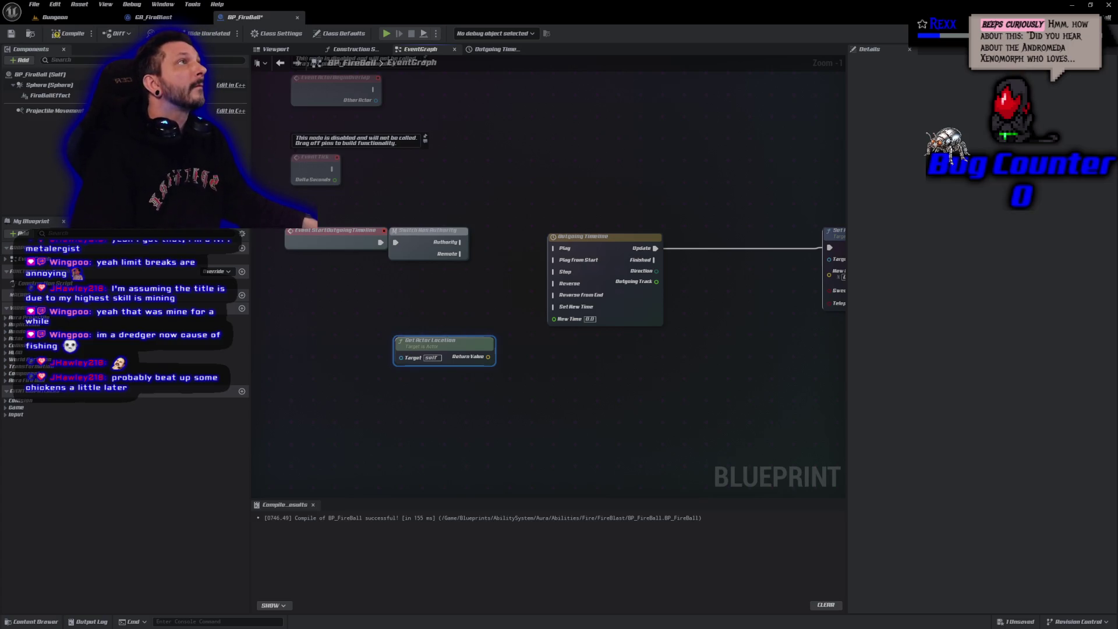
pyautogui.moveTo(488, 357); pyautogui.dragTo(494, 325)
pyautogui.click(524, 365)
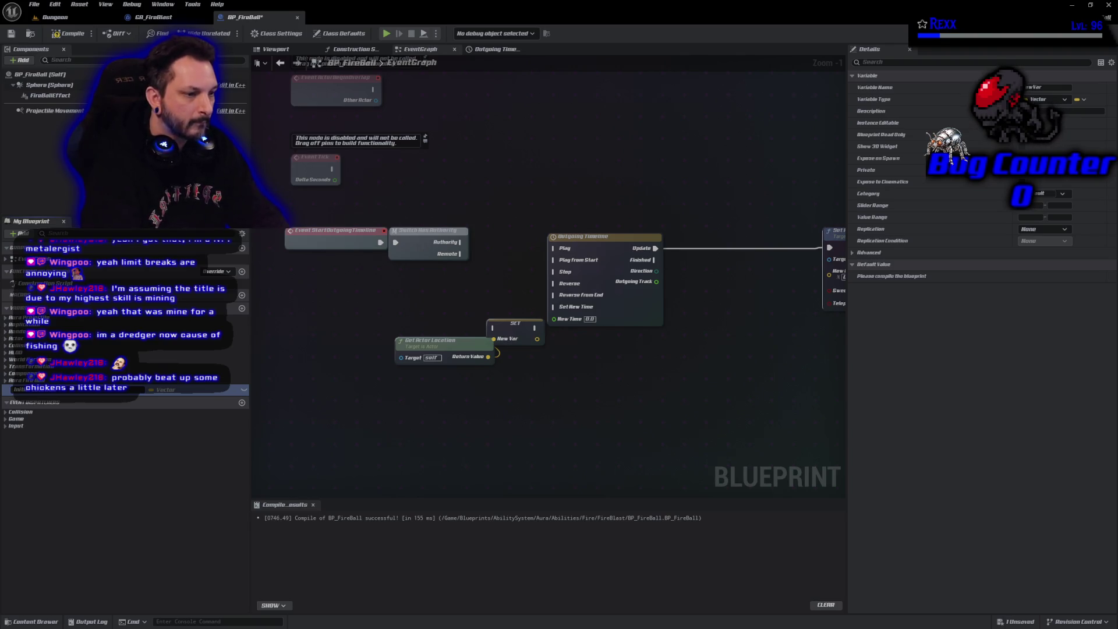
pyautogui.press('Return')
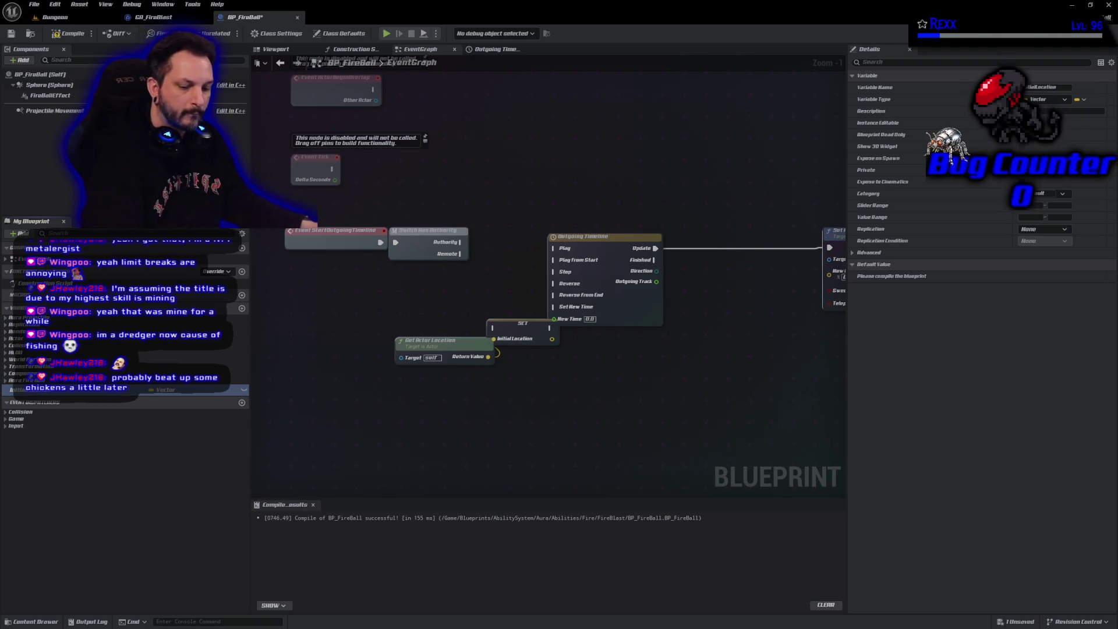
pyautogui.hotkey('ctrl', 's')
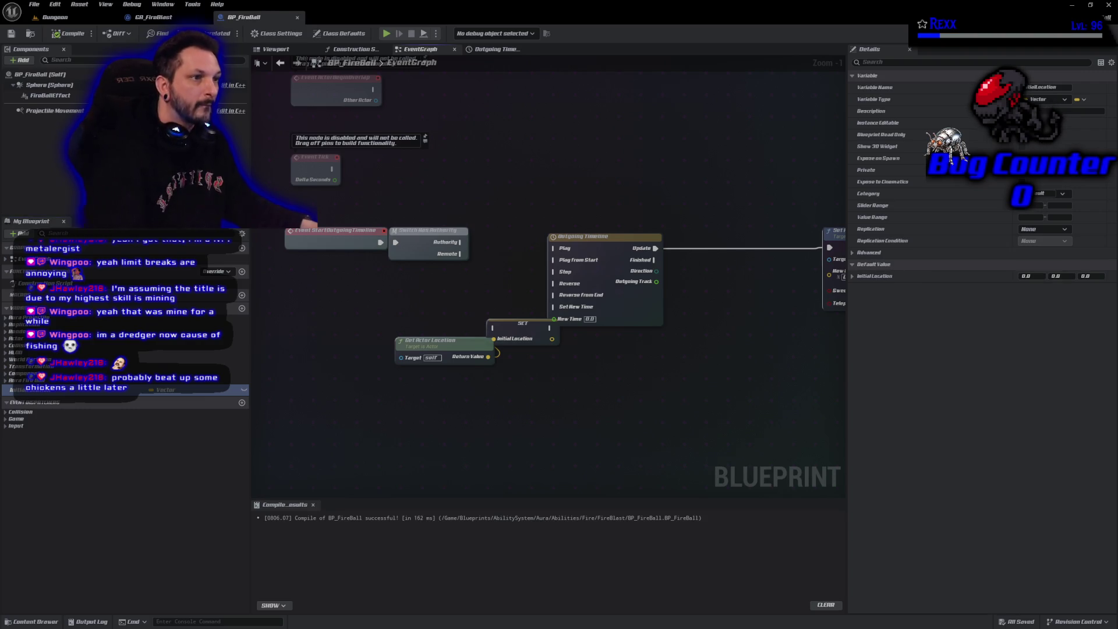
# Rearrange the nodes and wire Has Authority's Authority pin into SET InitialLocation
pyautogui.moveTo(533, 269); pyautogui.dragTo(436, 262)
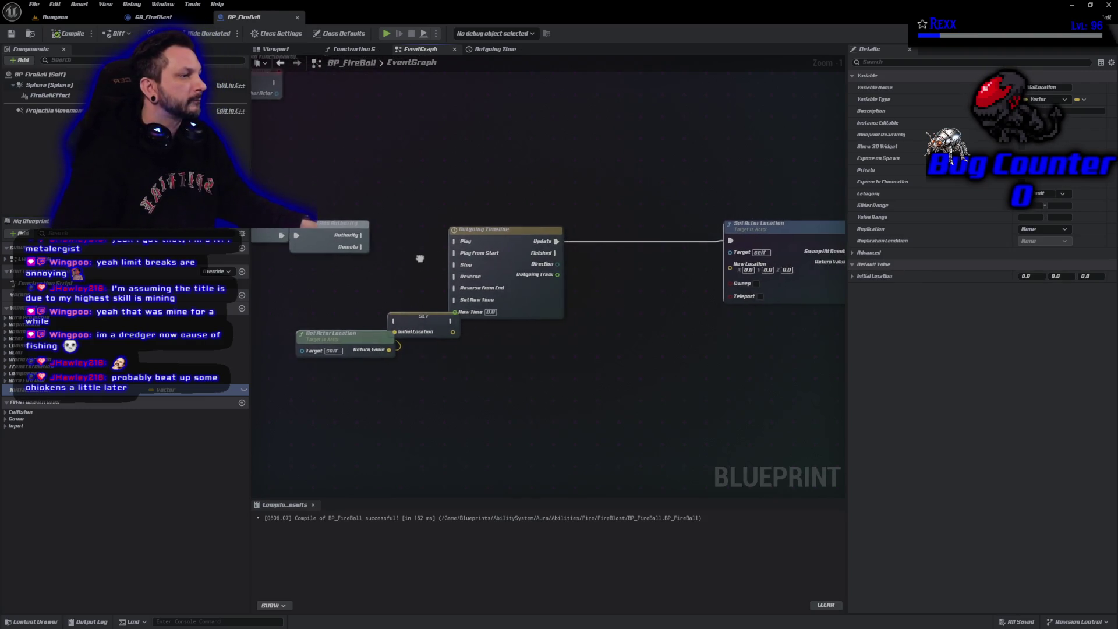
pyautogui.moveTo(507, 231); pyautogui.dragTo(642, 230)
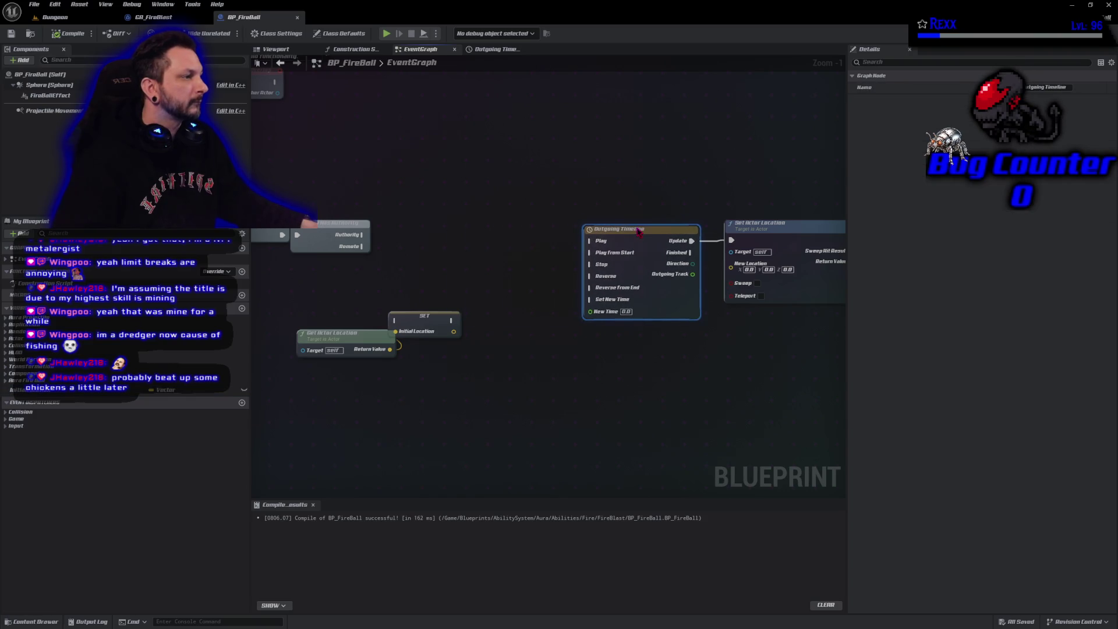
pyautogui.moveTo(423, 324); pyautogui.dragTo(441, 232)
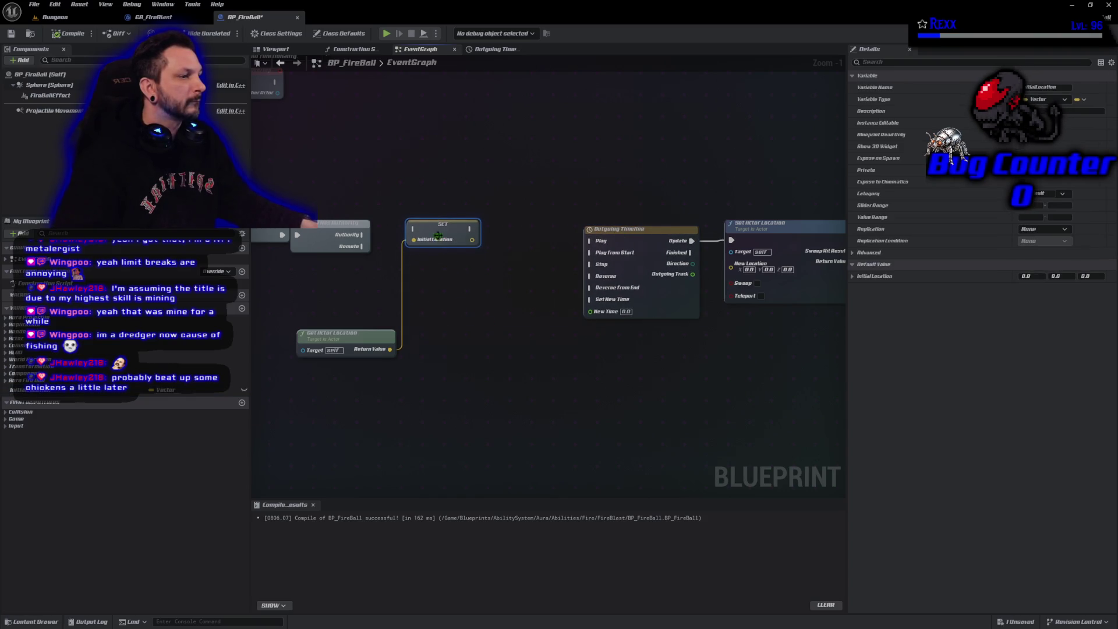
pyautogui.moveTo(347, 343)
pyautogui.mouseDown()
pyautogui.moveTo(329, 198)
pyautogui.moveTo(344, 252)
pyautogui.moveTo(322, 272)
pyautogui.mouseUp()
pyautogui.moveTo(363, 234)
pyautogui.mouseDown()
pyautogui.moveTo(434, 234)
pyautogui.moveTo(416, 239)
pyautogui.mouseUp()
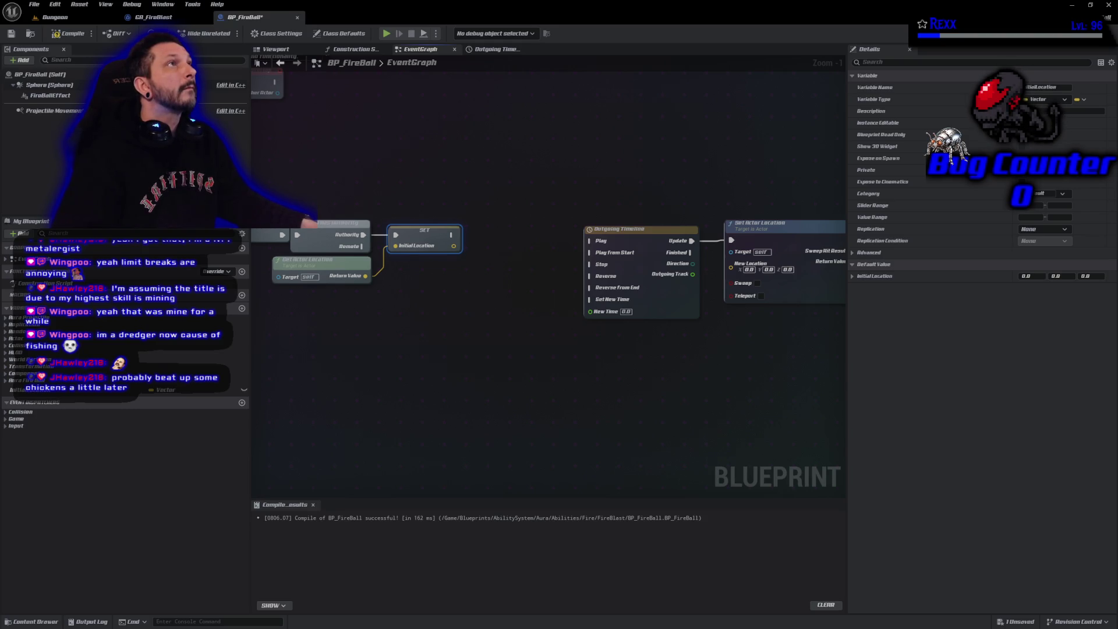
pyautogui.moveTo(324, 358)
pyautogui.mouseDown()
pyautogui.moveTo(437, 412)
pyautogui.moveTo(440, 445)
pyautogui.moveTo(276, 353)
pyautogui.mouseUp()
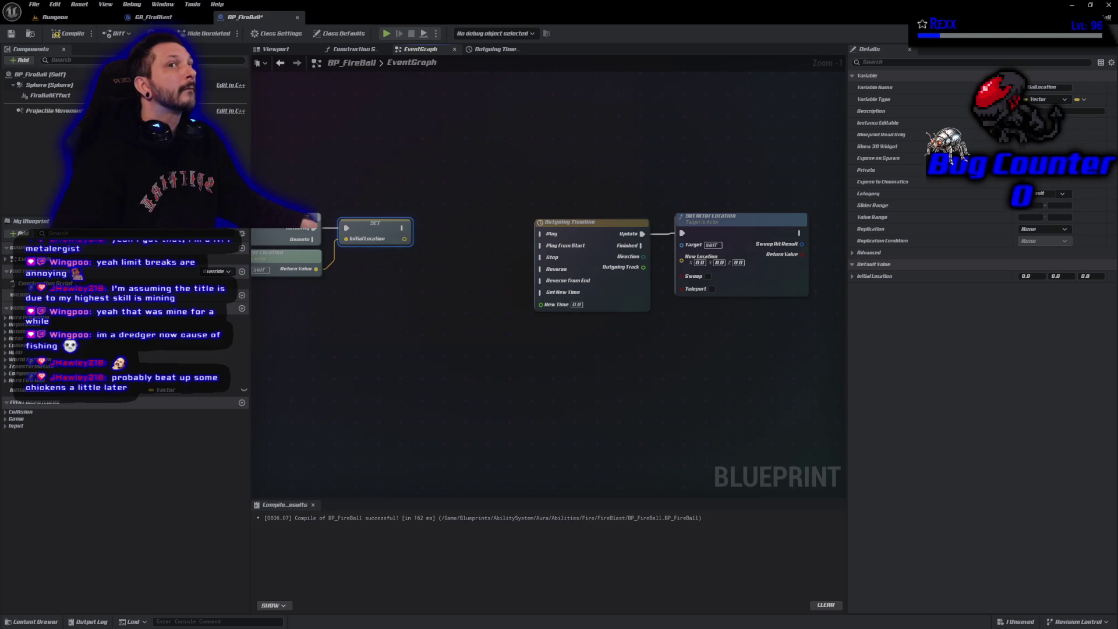
# Add Get Actor Forward Vector and a Multiply node fed by its return value
pyautogui.rightClick(309, 318)
pyautogui.write('get actor location')
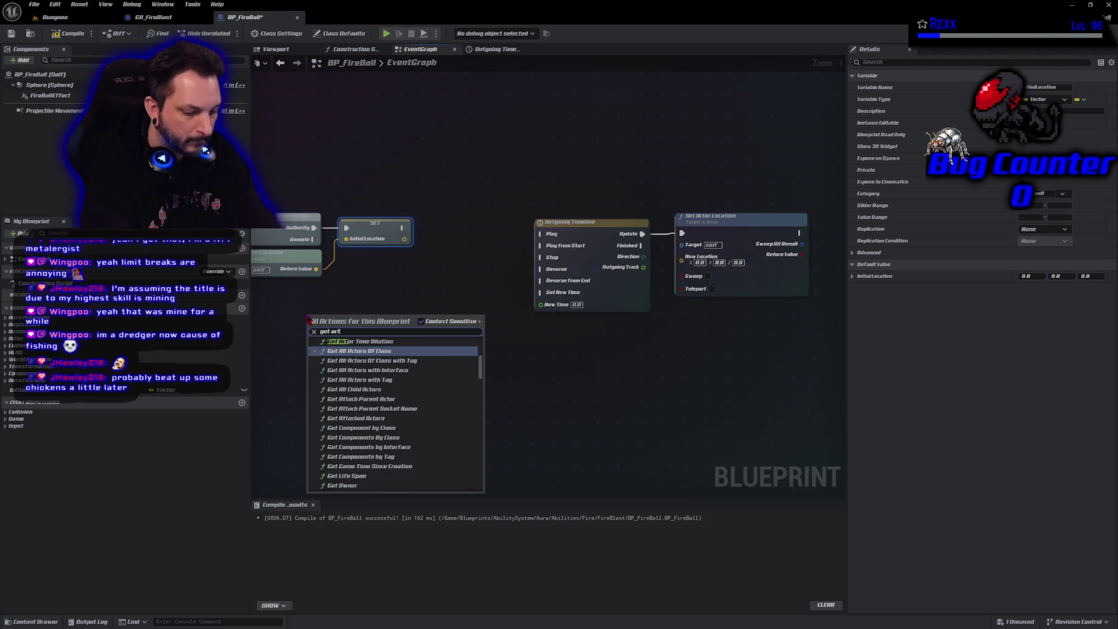
pyautogui.press('Escape')
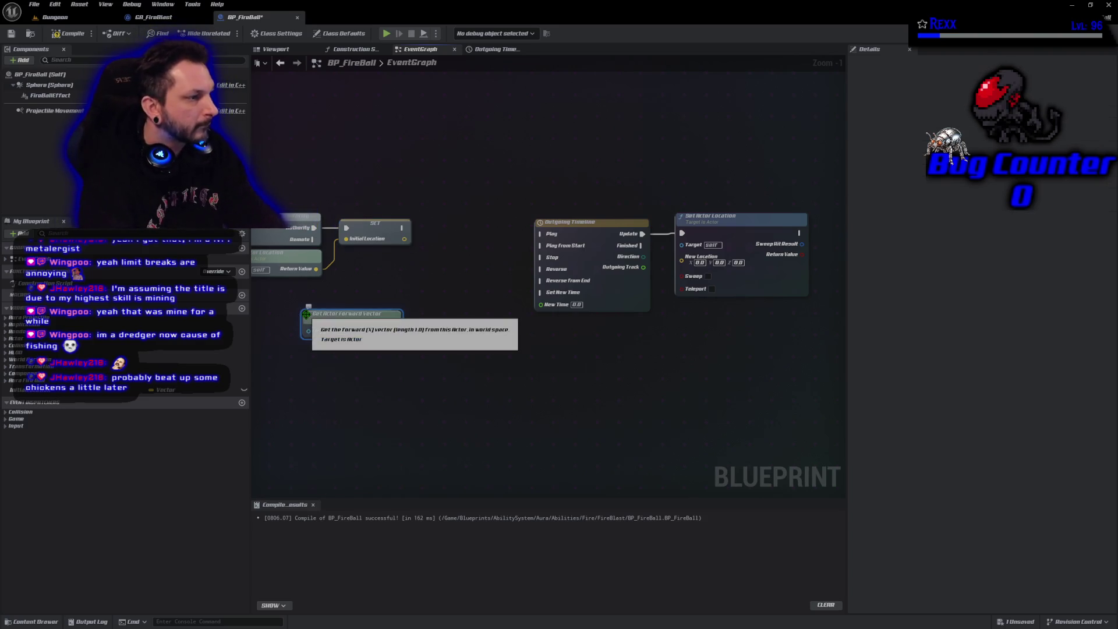
pyautogui.moveTo(398, 331); pyautogui.dragTo(416, 331)
pyautogui.write('multiply')
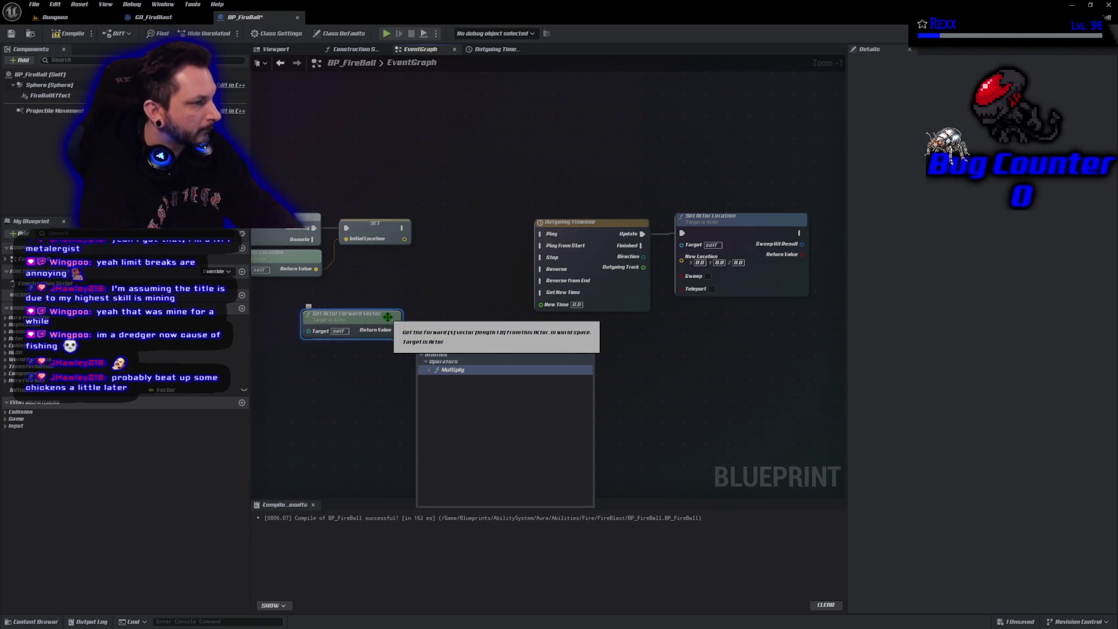
pyautogui.click(454, 370)
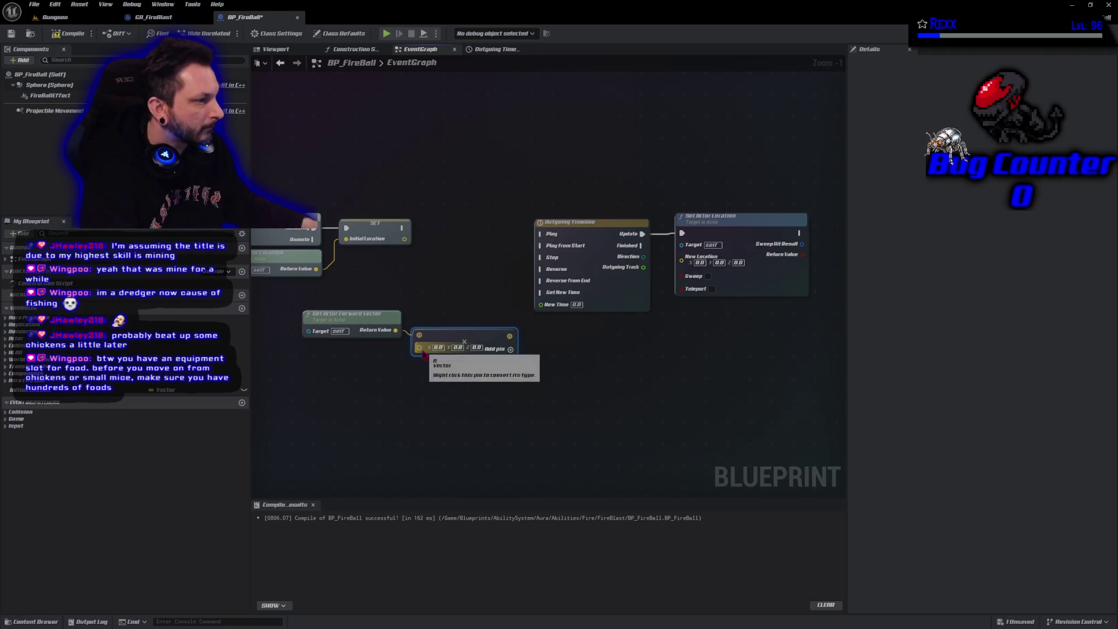
# Convert the Multiply's B pin to float, promote it to a TravelDistance variable, and tidy the nodes
pyautogui.rightClick(420, 348)
pyautogui.click(466, 468)
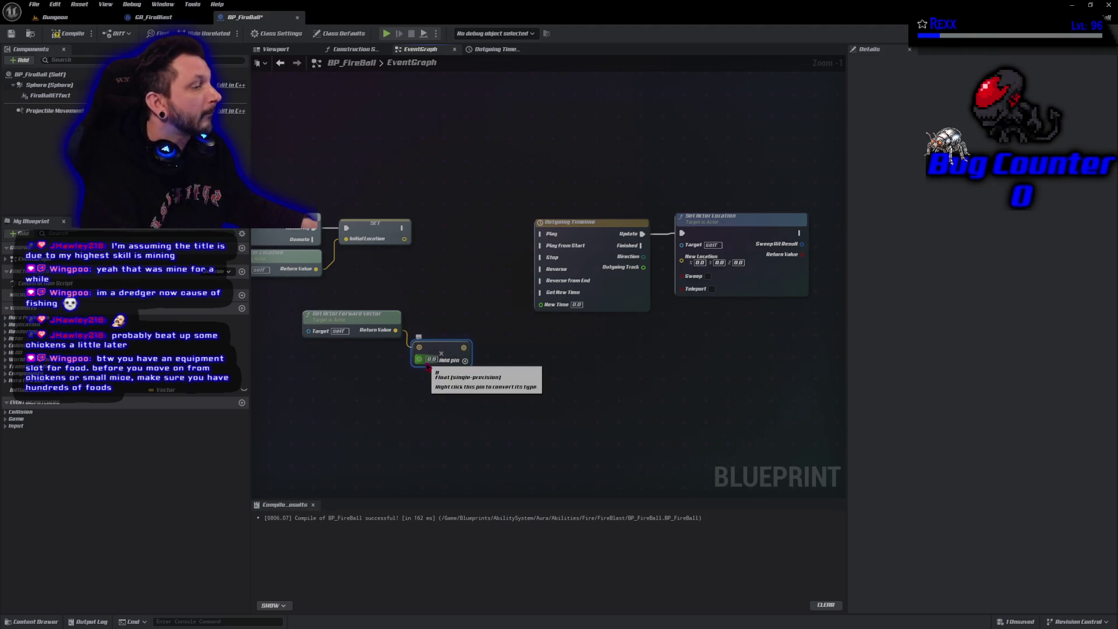
pyautogui.moveTo(427, 365); pyautogui.dragTo(389, 377)
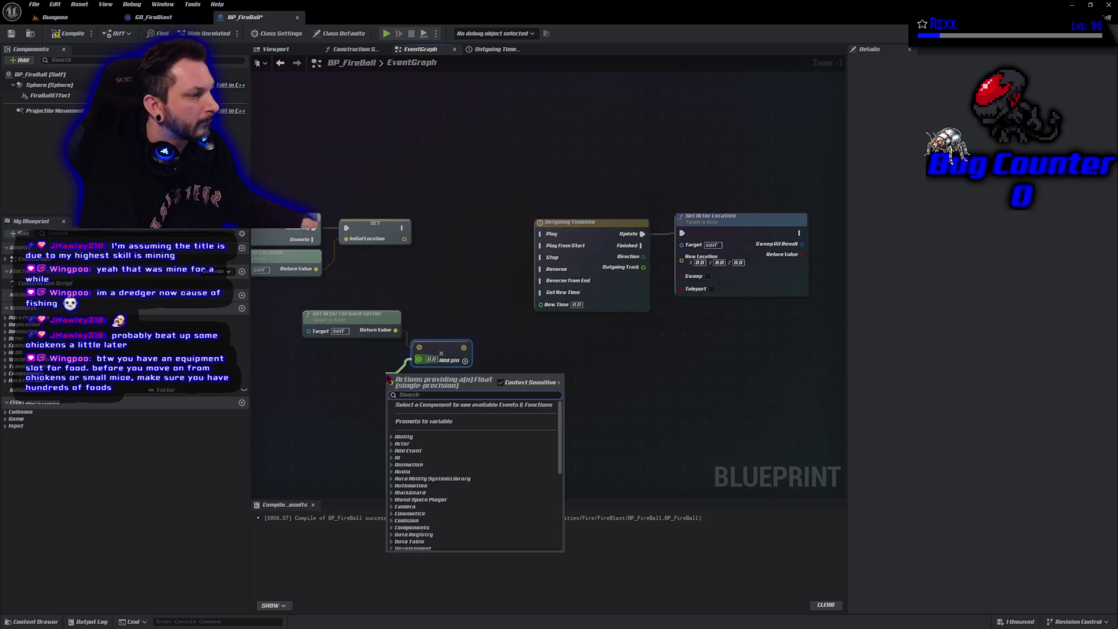
pyautogui.click(416, 422)
pyautogui.write('TravelDistance')
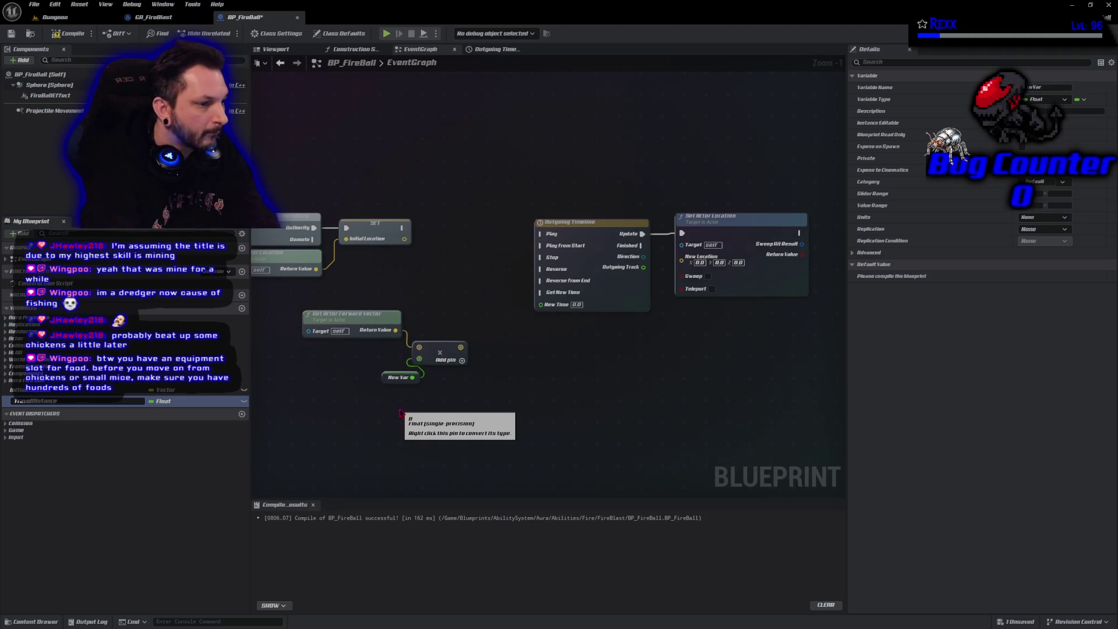
pyautogui.press('Return')
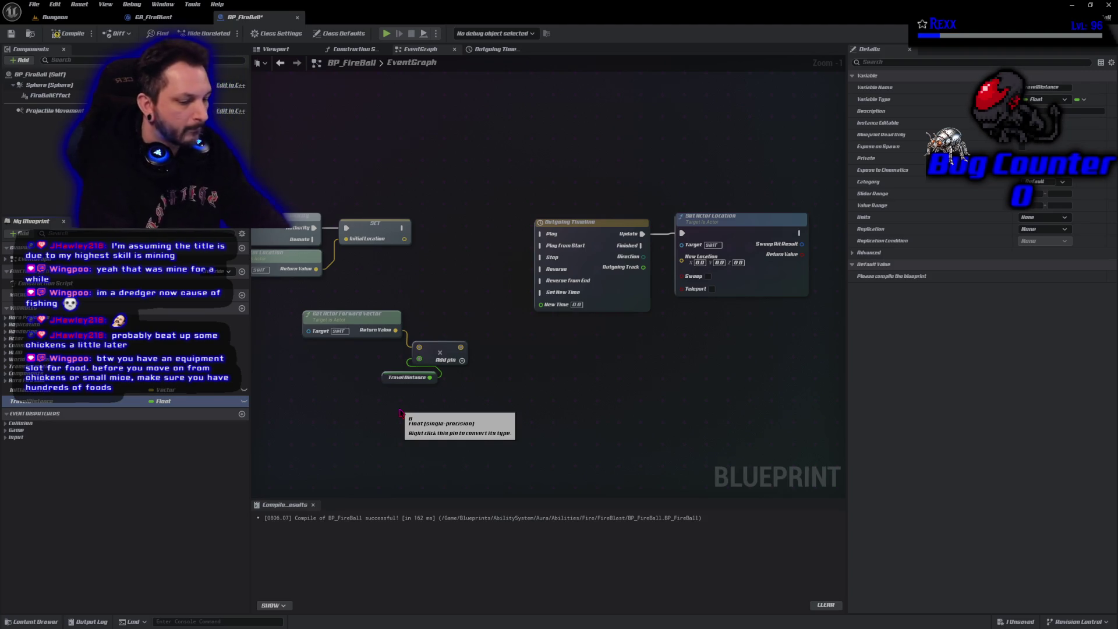
pyautogui.moveTo(408, 377); pyautogui.dragTo(366, 365)
pyautogui.moveTo(345, 317); pyautogui.dragTo(336, 335)
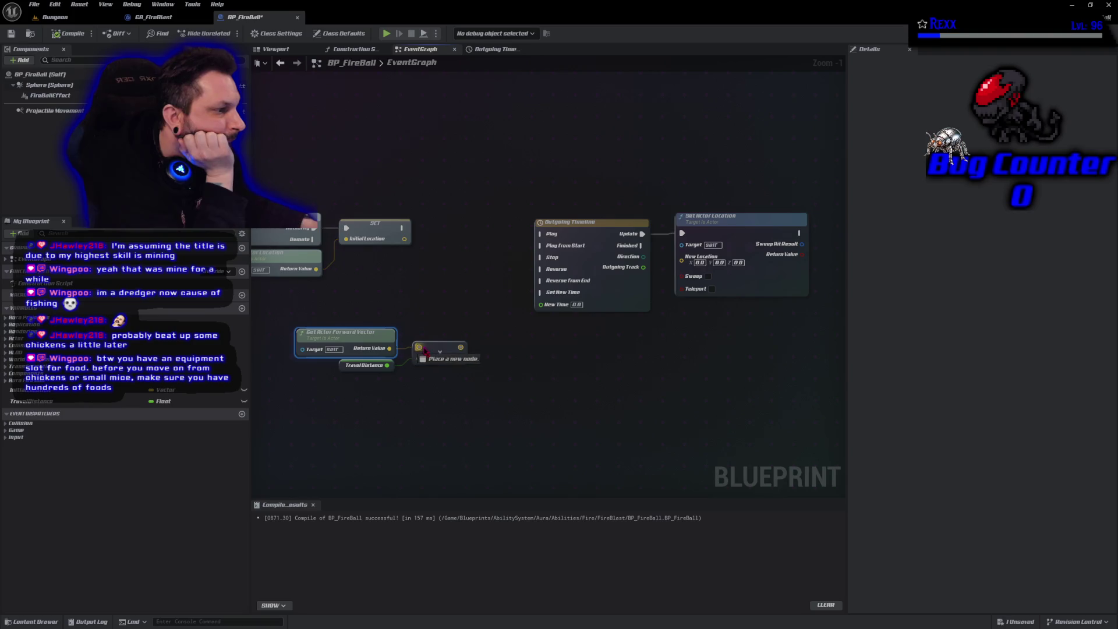
pyautogui.moveTo(423, 351); pyautogui.dragTo(417, 351)
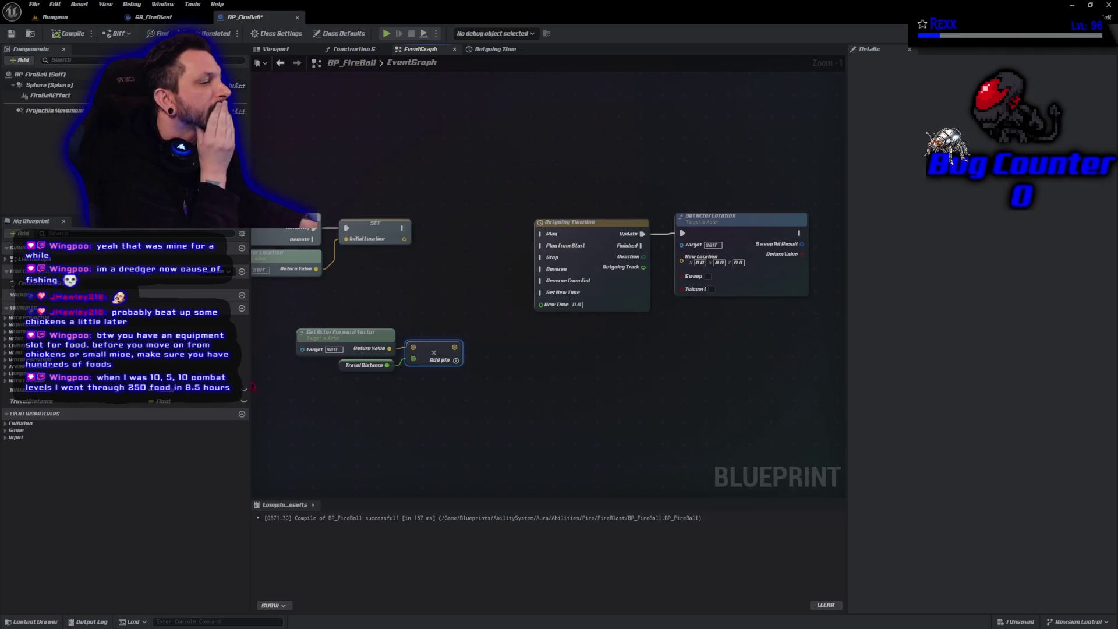
# Set TravelDistance's default value to 1500, compile, and Save All
pyautogui.click(343, 366)
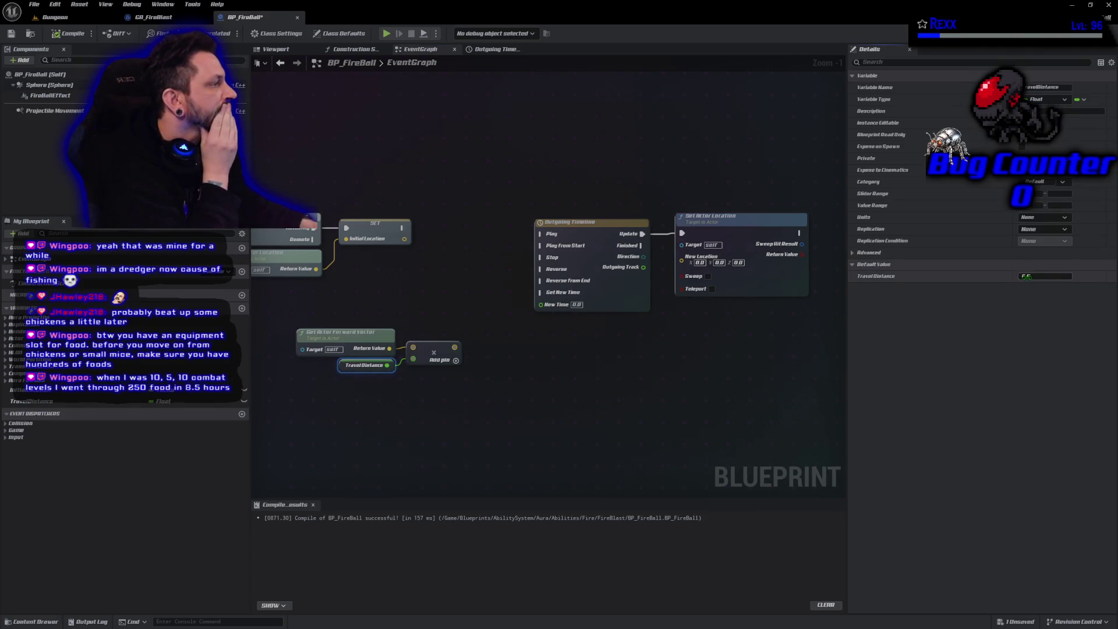
pyautogui.write('1500')
pyautogui.press('Return')
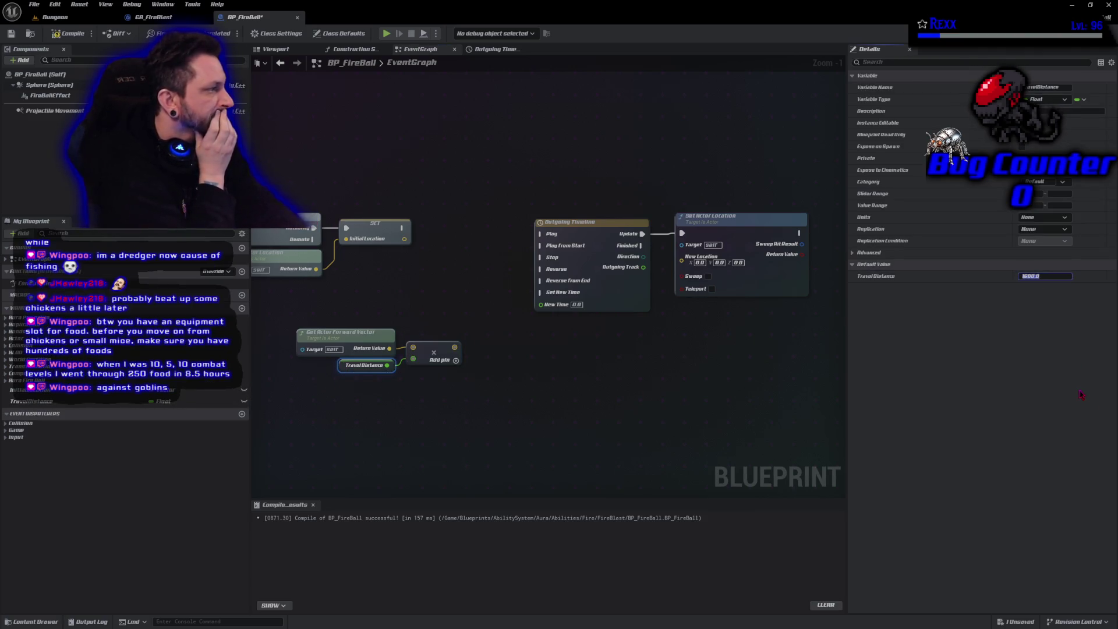
pyautogui.click(68, 33)
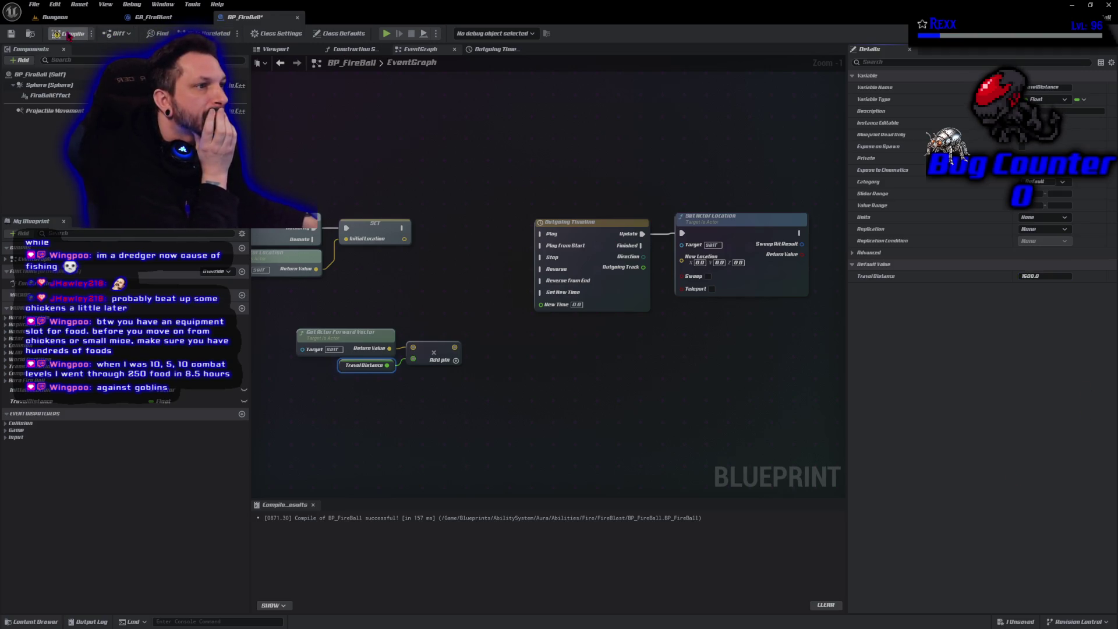
pyautogui.click(35, 5)
pyautogui.click(60, 60)
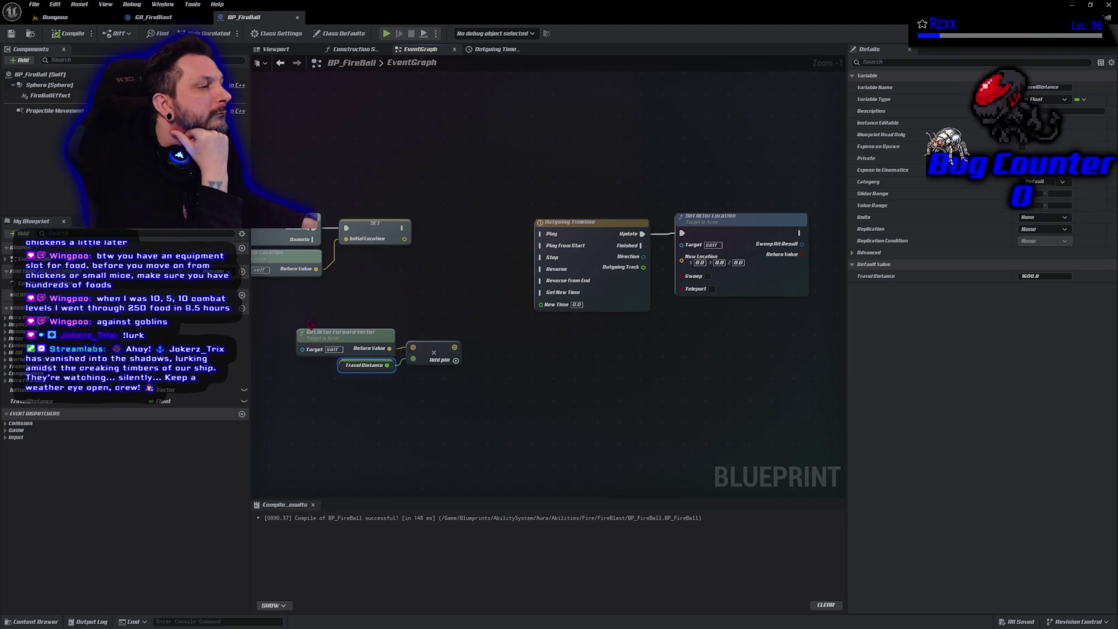
# Add an InitialLocation getter feeding a vector Add node, and rearrange the graph around them
pyautogui.moveTo(221, 389)
pyautogui.mouseDown()
pyautogui.moveTo(466, 350)
pyautogui.moveTo(471, 336)
pyautogui.moveTo(419, 311)
pyautogui.moveTo(493, 321)
pyautogui.moveTo(461, 350)
pyautogui.moveTo(493, 330)
pyautogui.mouseUp()
pyautogui.write('add')
pyautogui.click(522, 361)
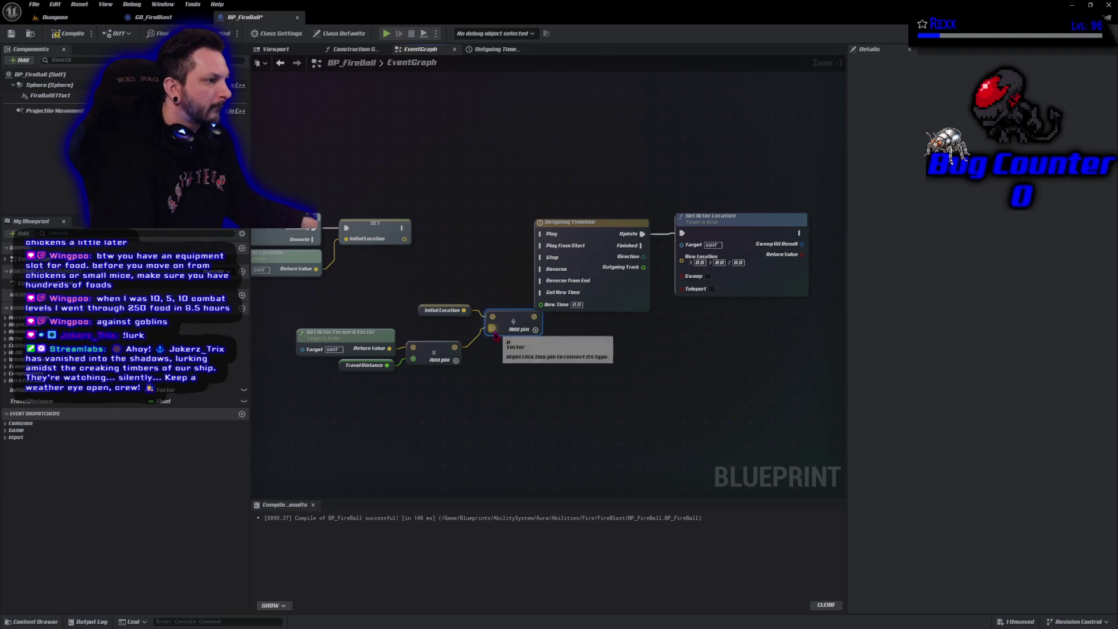
pyautogui.moveTo(609, 153)
pyautogui.mouseDown()
pyautogui.moveTo(681, 256)
pyautogui.moveTo(705, 265)
pyautogui.mouseUp()
pyautogui.moveTo(588, 233); pyautogui.dragTo(679, 147)
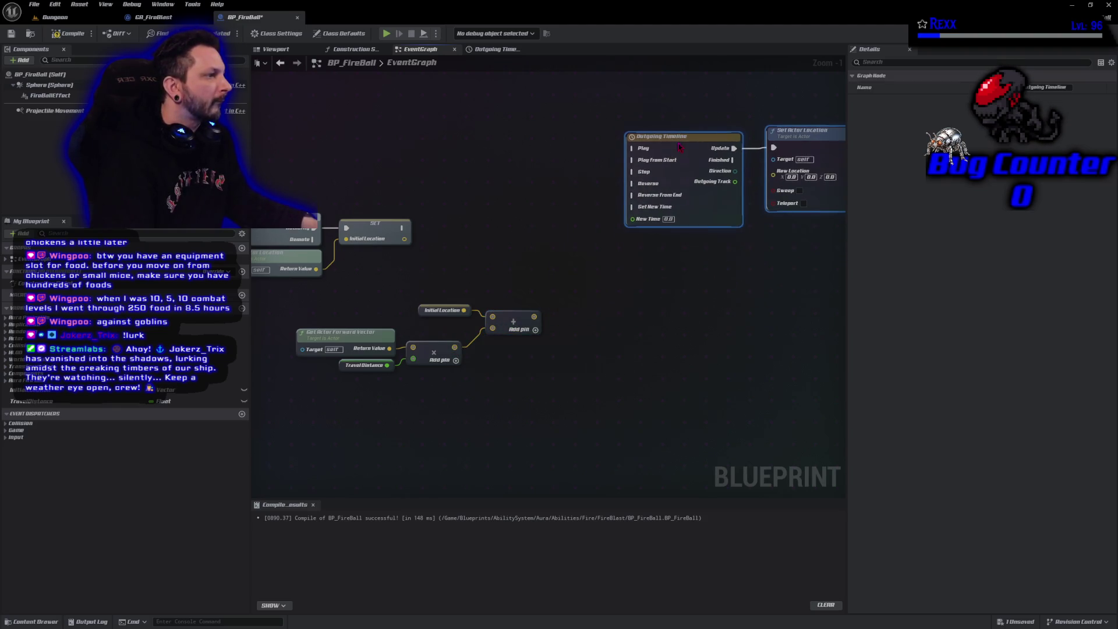
pyautogui.moveTo(417, 309); pyautogui.dragTo(407, 330)
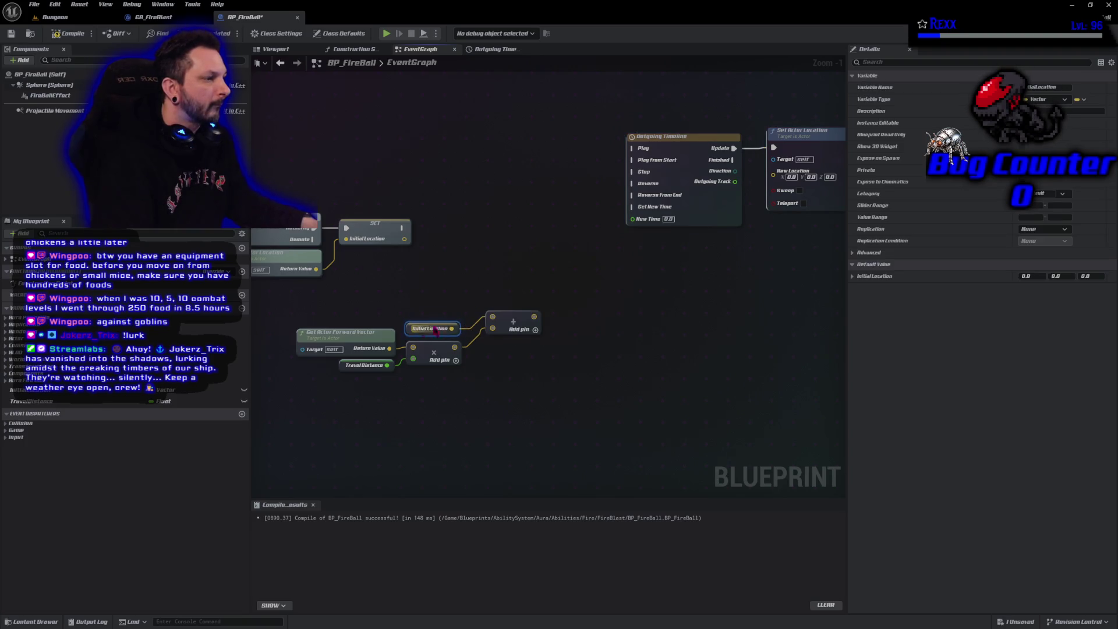
pyautogui.moveTo(513, 323); pyautogui.dragTo(497, 336)
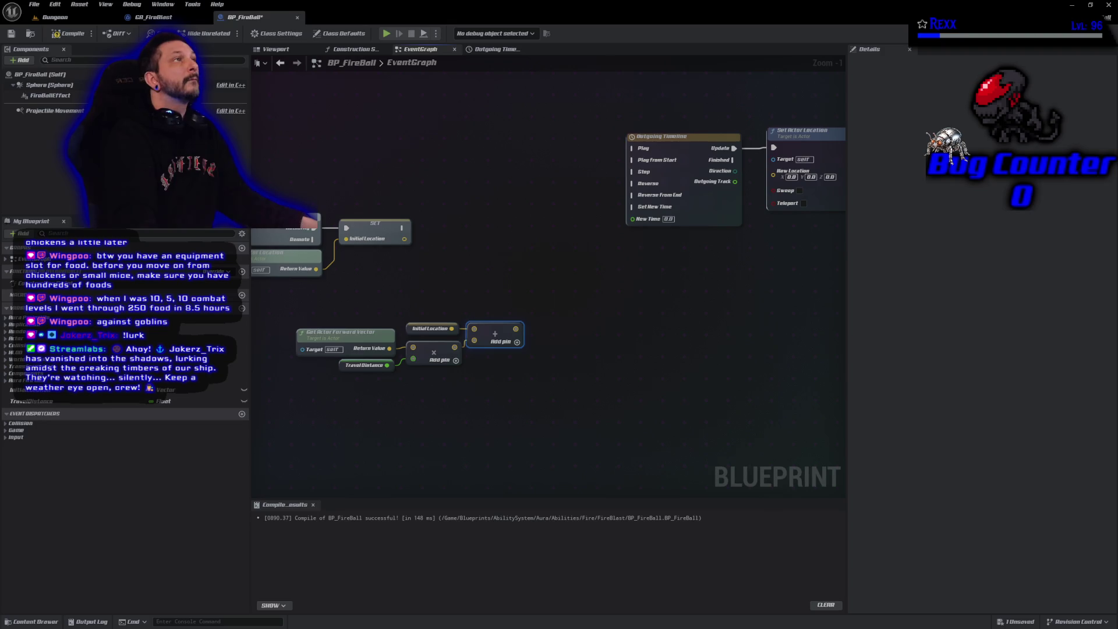
# Promote the Add node's sum to a new ApexLocation vector variable and compile
pyautogui.moveTo(512, 331); pyautogui.dragTo(535, 309)
pyautogui.click(571, 347)
pyautogui.write('A')
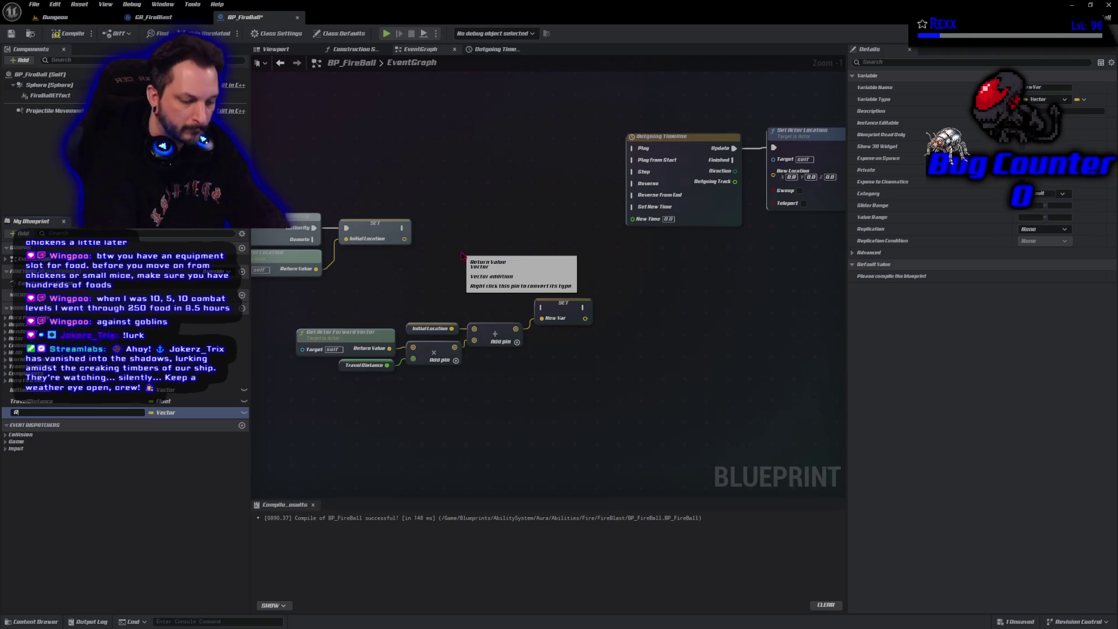
pyautogui.write('pexLocation')
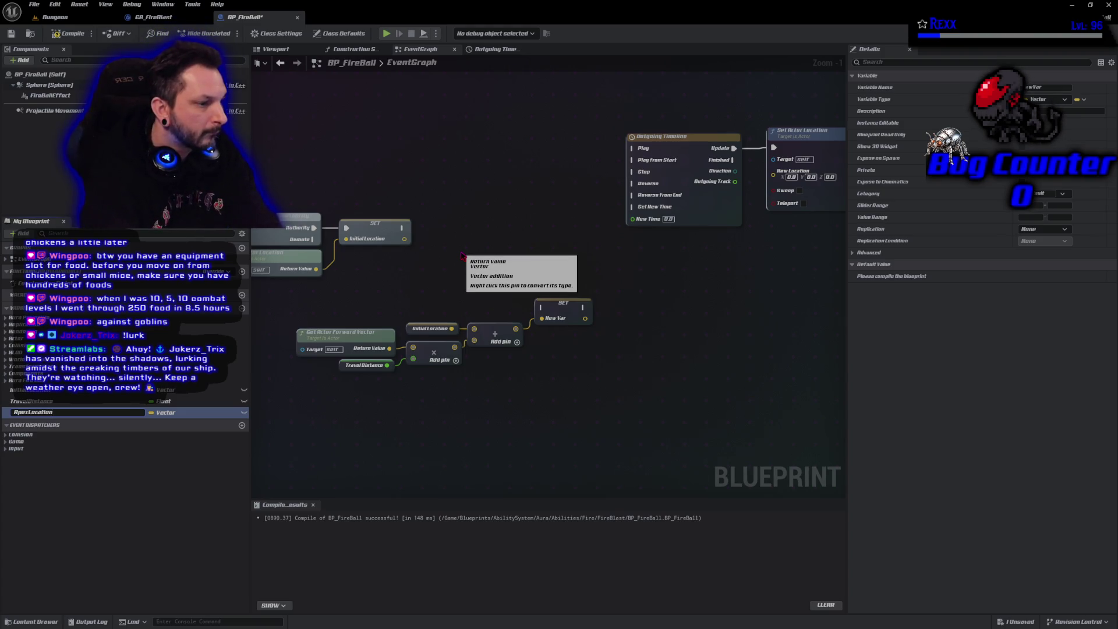
pyautogui.press('Return')
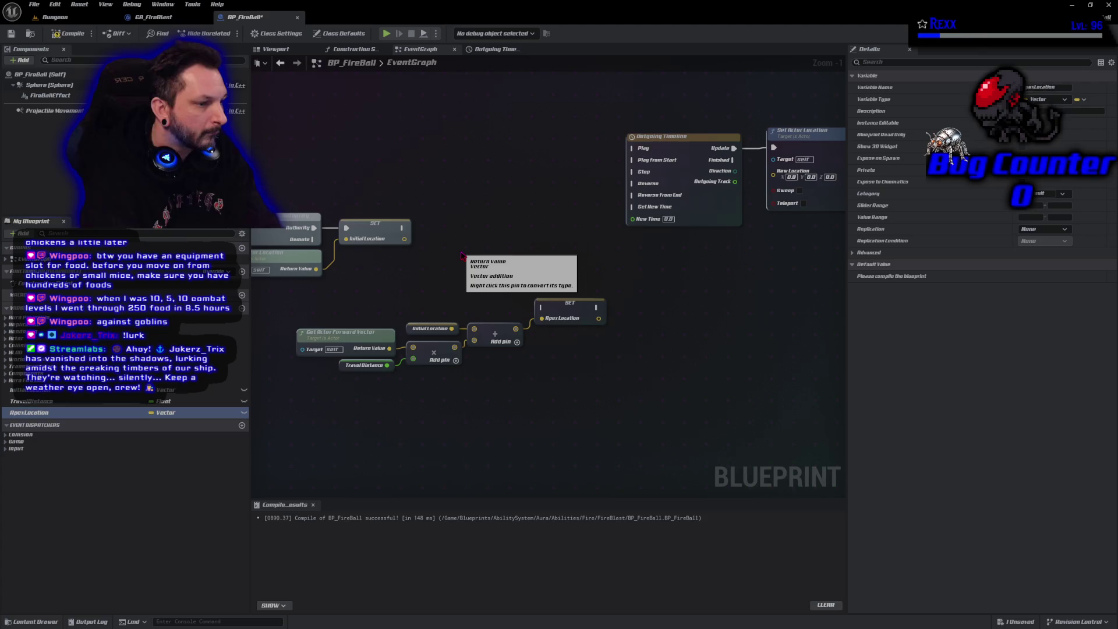
pyautogui.press('F7')
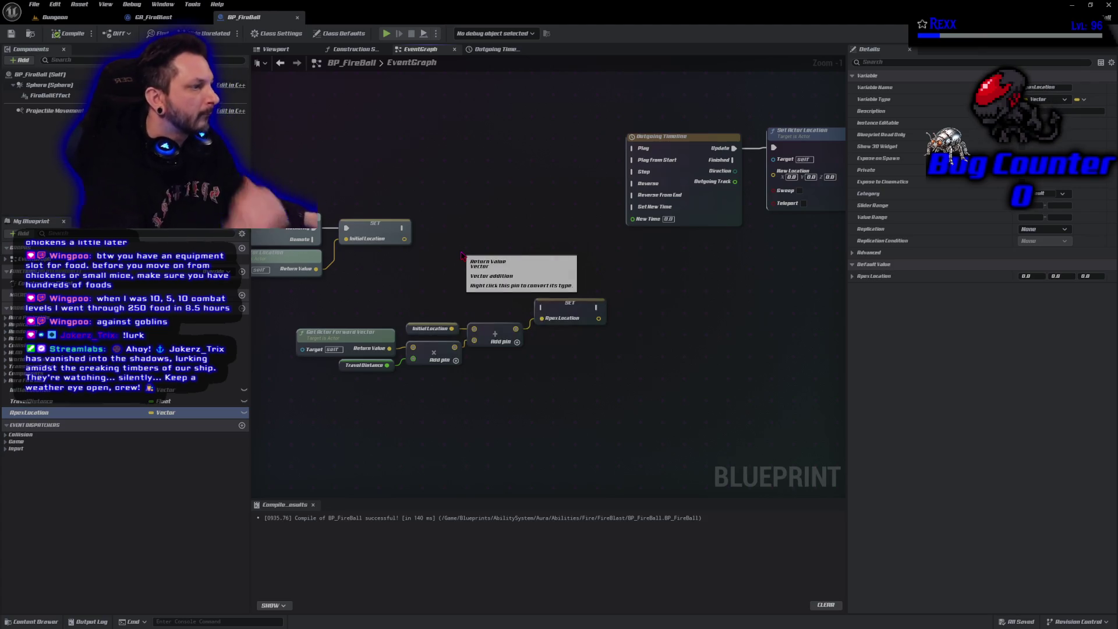
# Chain SET ApexLocation after SET InitialLocation and select the nodes that compute ApexLocation
pyautogui.moveTo(372, 440); pyautogui.dragTo(468, 428)
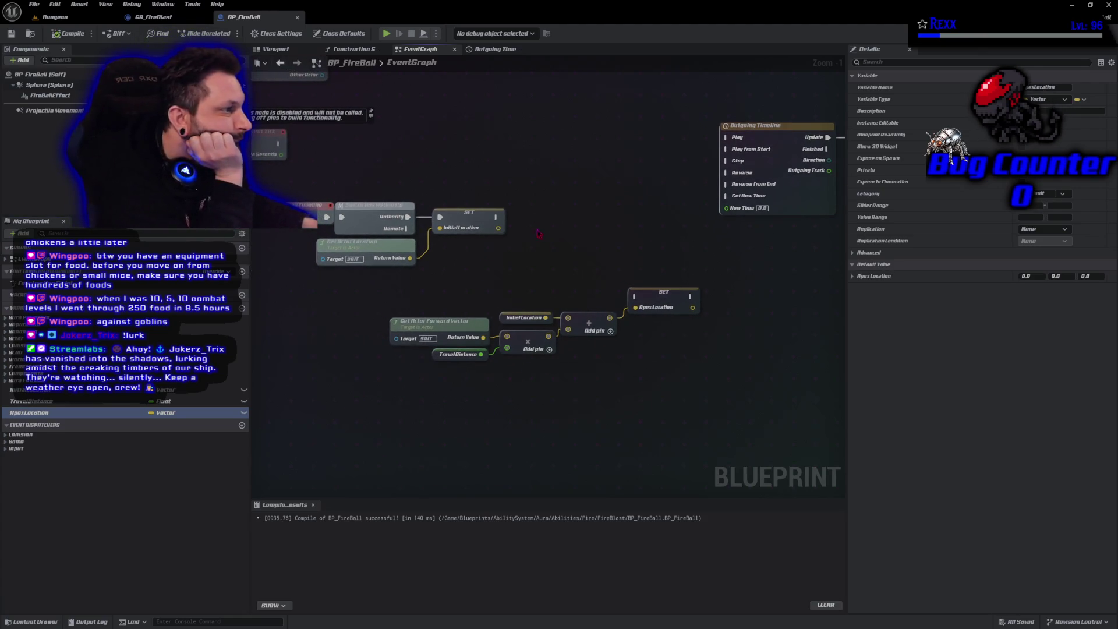
pyautogui.moveTo(497, 217)
pyautogui.mouseDown()
pyautogui.moveTo(513, 260)
pyautogui.moveTo(626, 308)
pyautogui.moveTo(636, 296)
pyautogui.mouseUp()
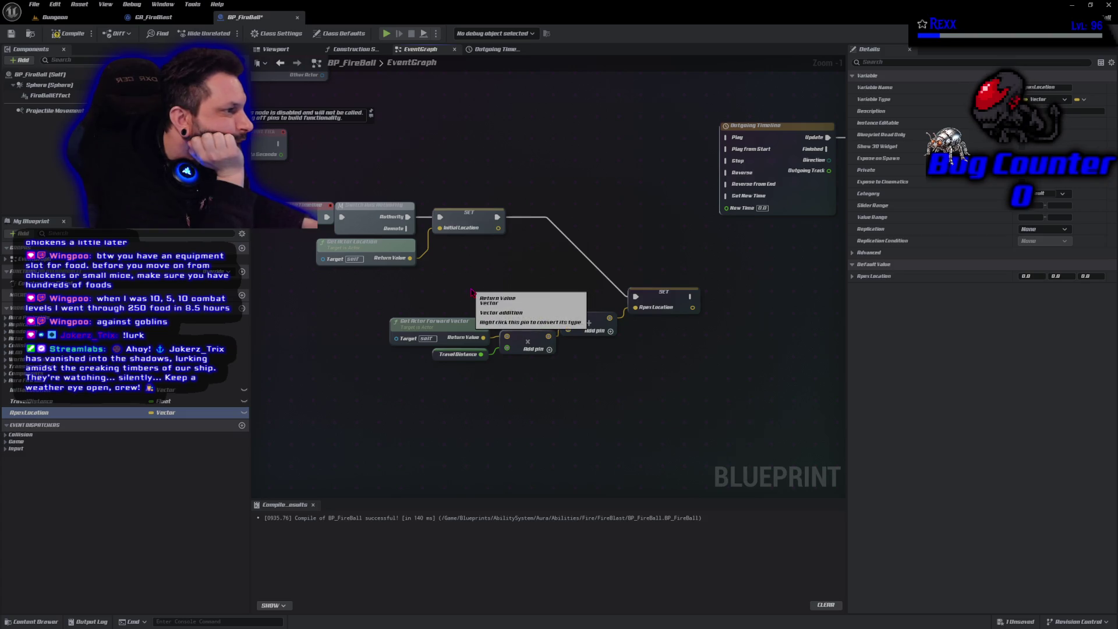
pyautogui.moveTo(458, 280)
pyautogui.mouseDown()
pyautogui.moveTo(516, 328)
pyautogui.moveTo(655, 391)
pyautogui.mouseUp()
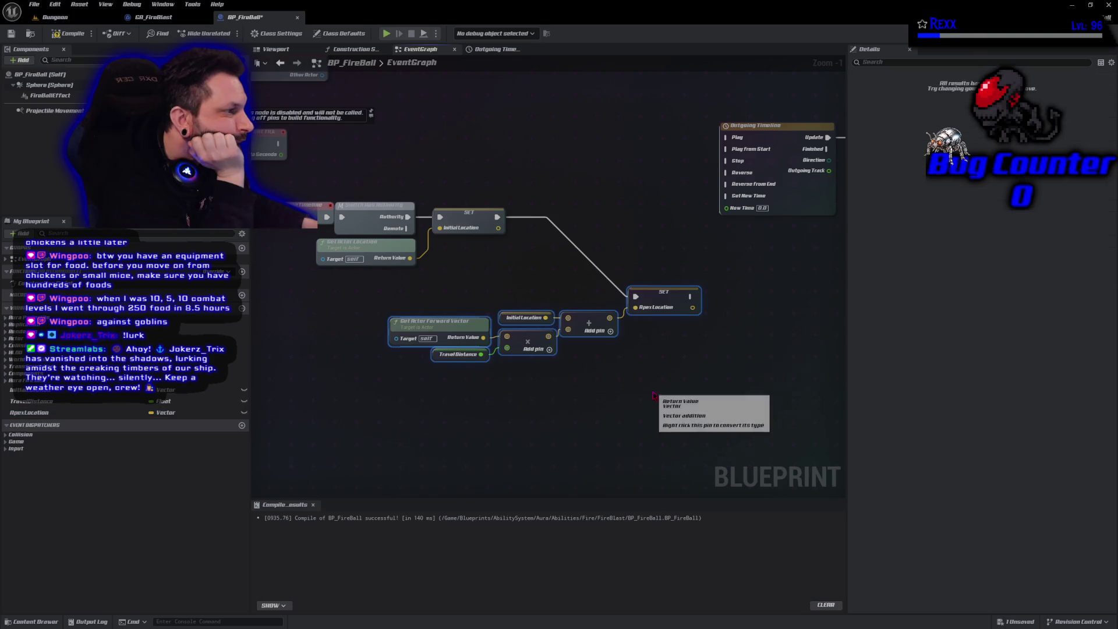
pyautogui.click(609, 369)
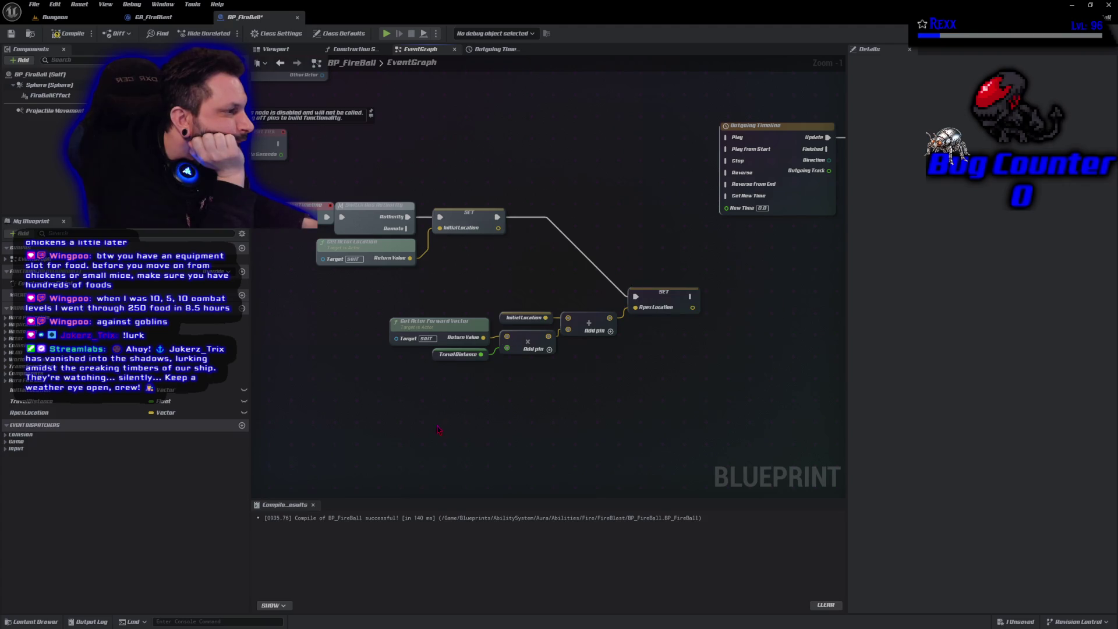
pyautogui.moveTo(454, 418)
pyautogui.mouseDown()
pyautogui.moveTo(610, 293)
pyautogui.moveTo(703, 285)
pyautogui.mouseUp()
pyautogui.rightClick(657, 303)
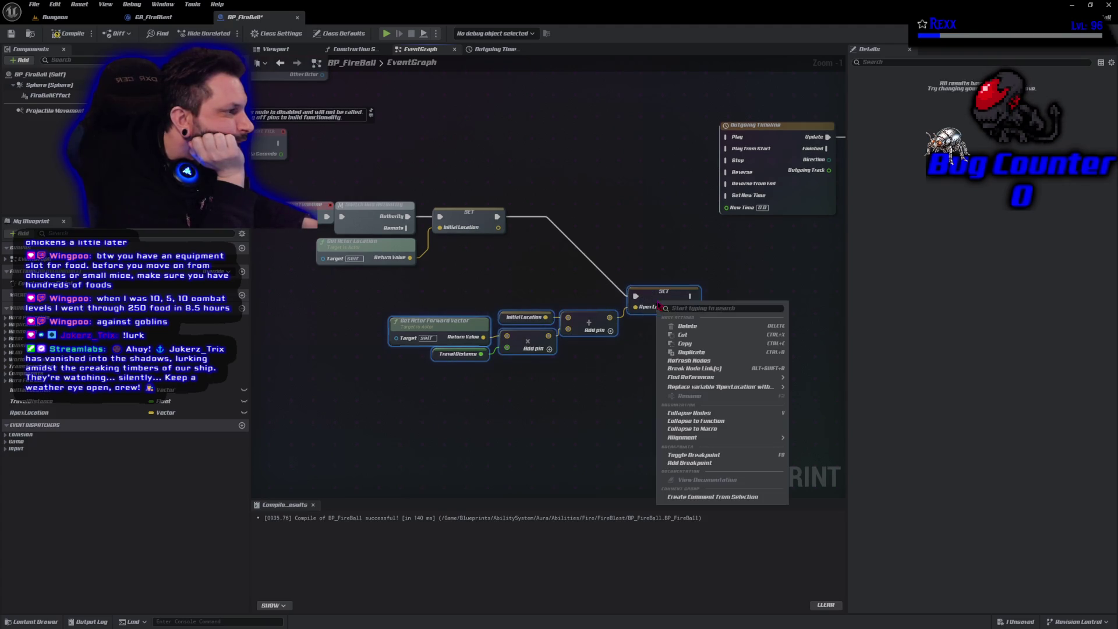
# Collapse the apex calculation into a function named Set Apex Location beside the SET node
pyautogui.click(708, 421)
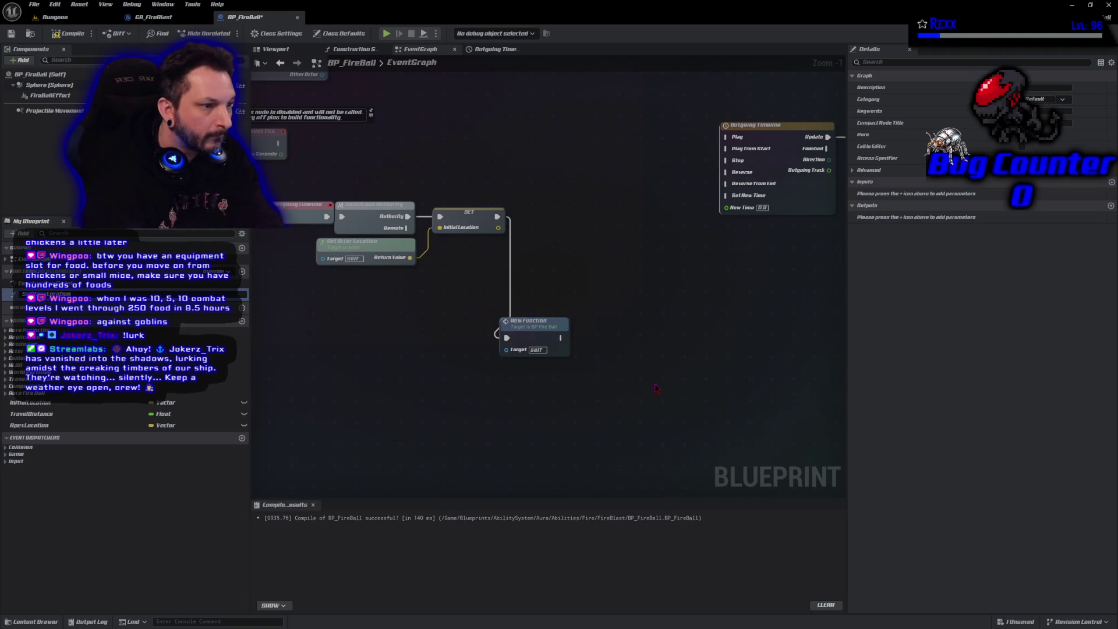
pyautogui.press('Return')
pyautogui.moveTo(537, 341); pyautogui.dragTo(606, 222)
# Collapse SET and Get Actor Location into Set Initial Location, chain both after Switch Has Authority, and compile and save
pyautogui.moveTo(322, 233); pyautogui.dragTo(448, 209)
pyautogui.rightClick(460, 215)
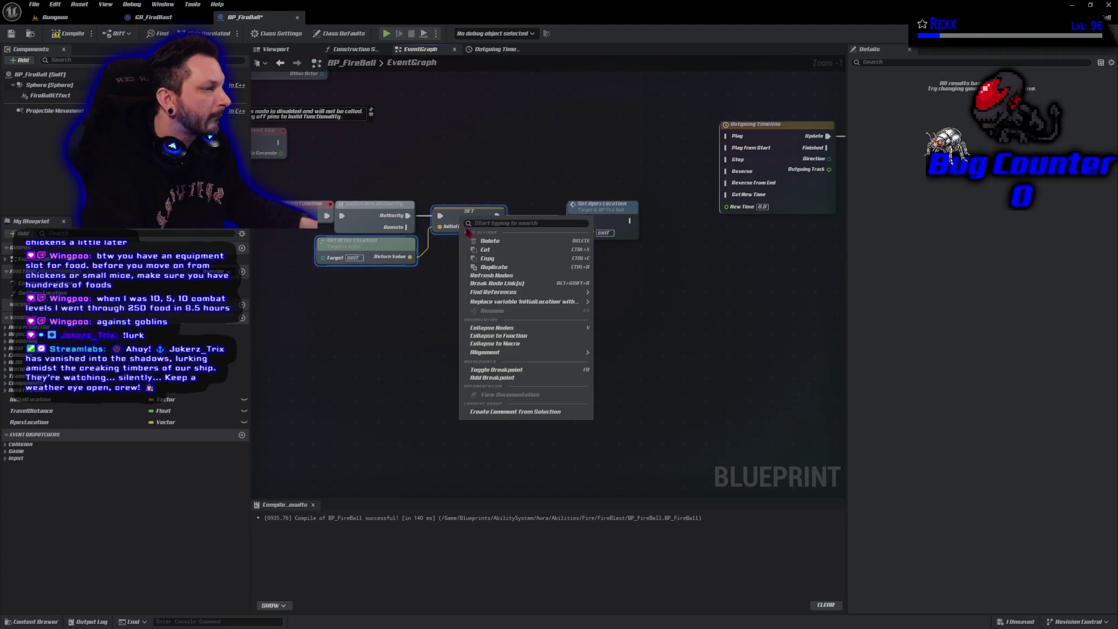
pyautogui.click(480, 337)
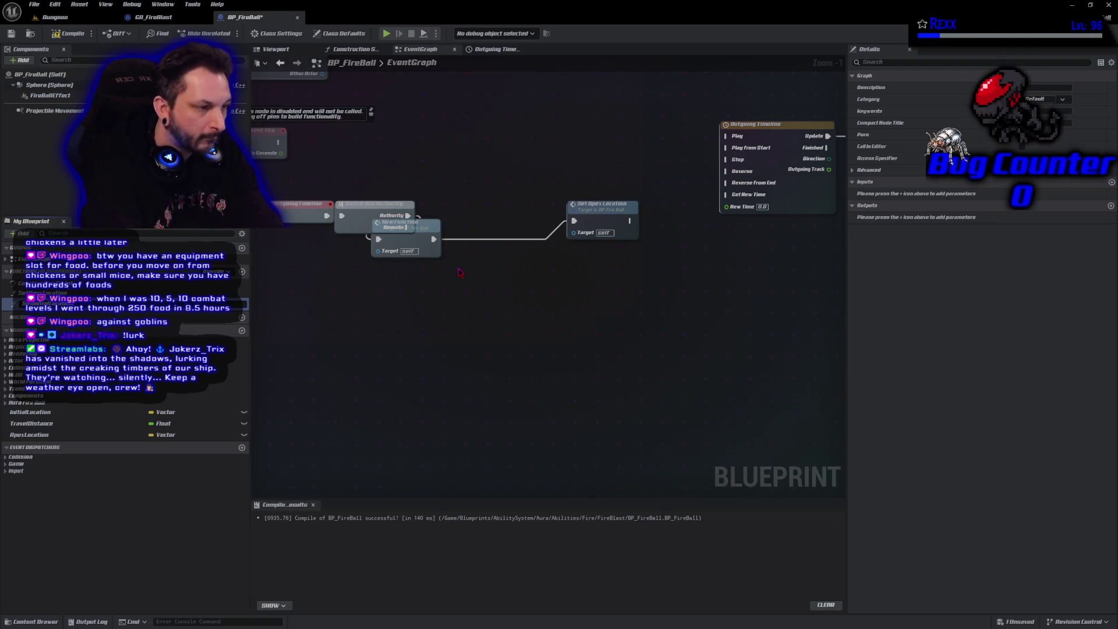
pyautogui.press('Return')
pyautogui.moveTo(422, 246); pyautogui.dragTo(468, 221)
pyautogui.moveTo(600, 222); pyautogui.dragTo(536, 218)
pyautogui.click(66, 35)
pyautogui.moveTo(540, 284)
pyautogui.mouseDown()
pyautogui.moveTo(468, 321)
pyautogui.moveTo(414, 311)
pyautogui.mouseUp()
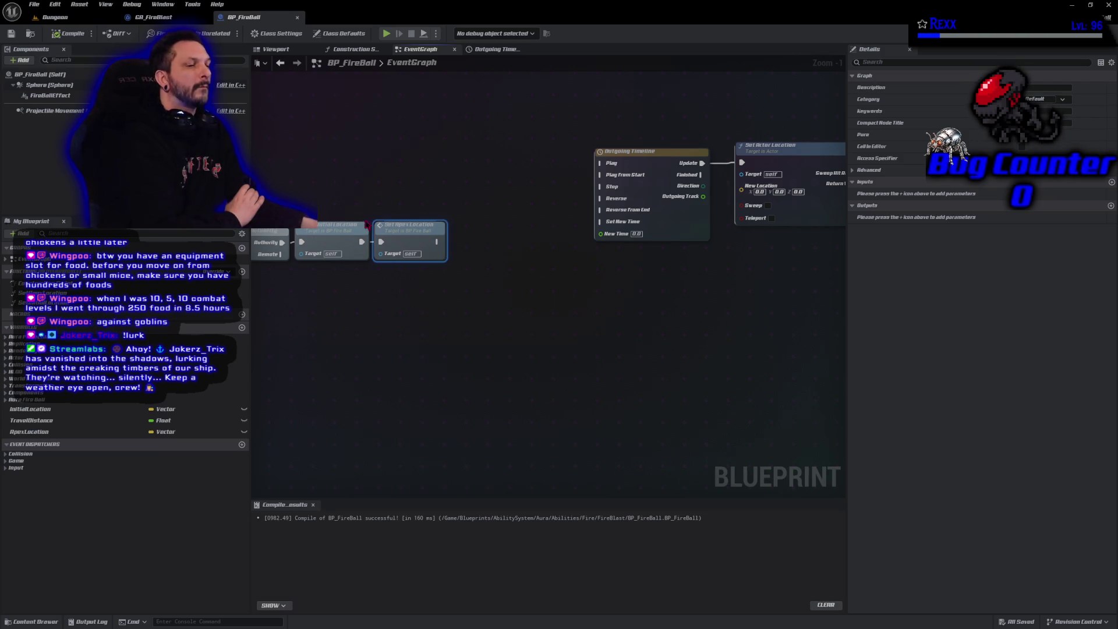
# Add a Lerp (Vector) node blending the InitialLocation getter (A) to ApexLocation (B)
pyautogui.moveTo(30, 409)
pyautogui.mouseDown()
pyautogui.moveTo(624, 342)
pyautogui.moveTo(588, 309)
pyautogui.moveTo(652, 301)
pyautogui.mouseUp()
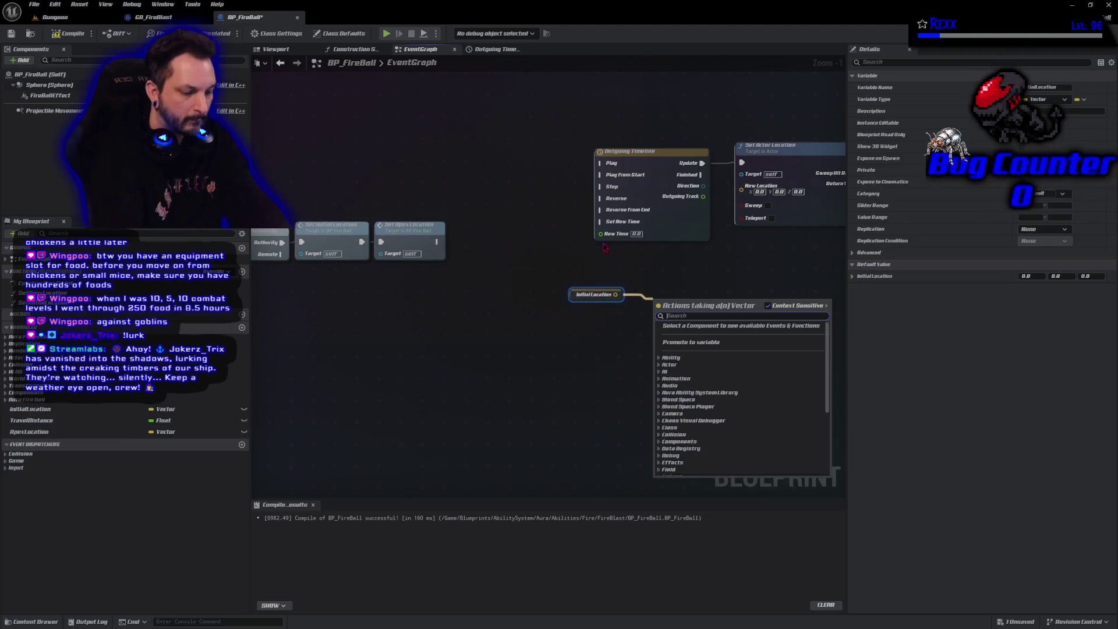
pyautogui.write('lerp')
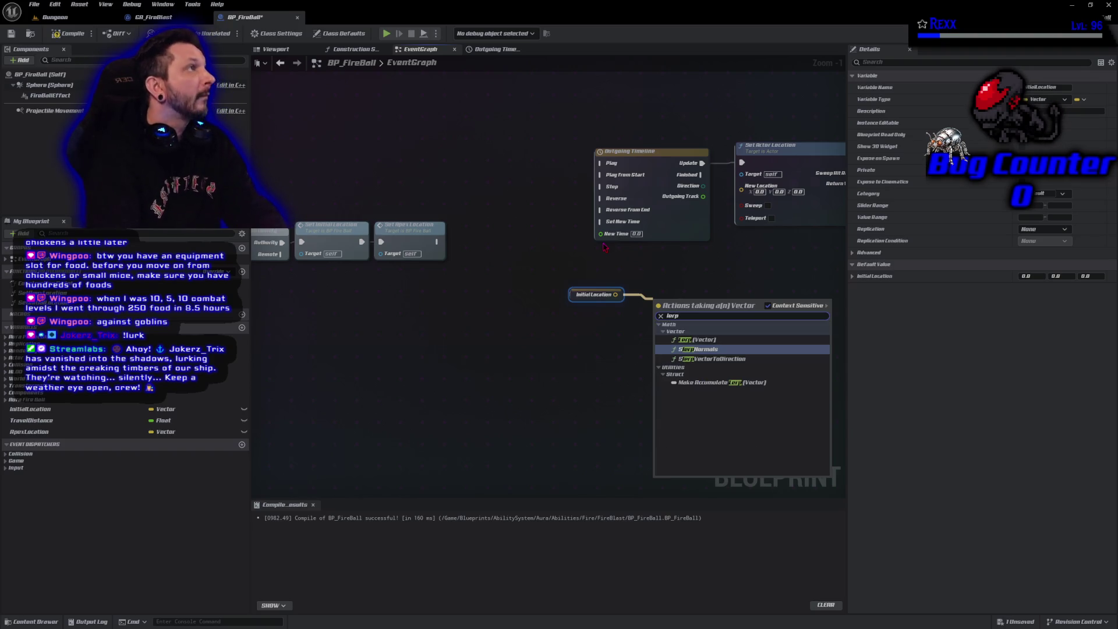
pyautogui.press('Up')
pyautogui.press('Return')
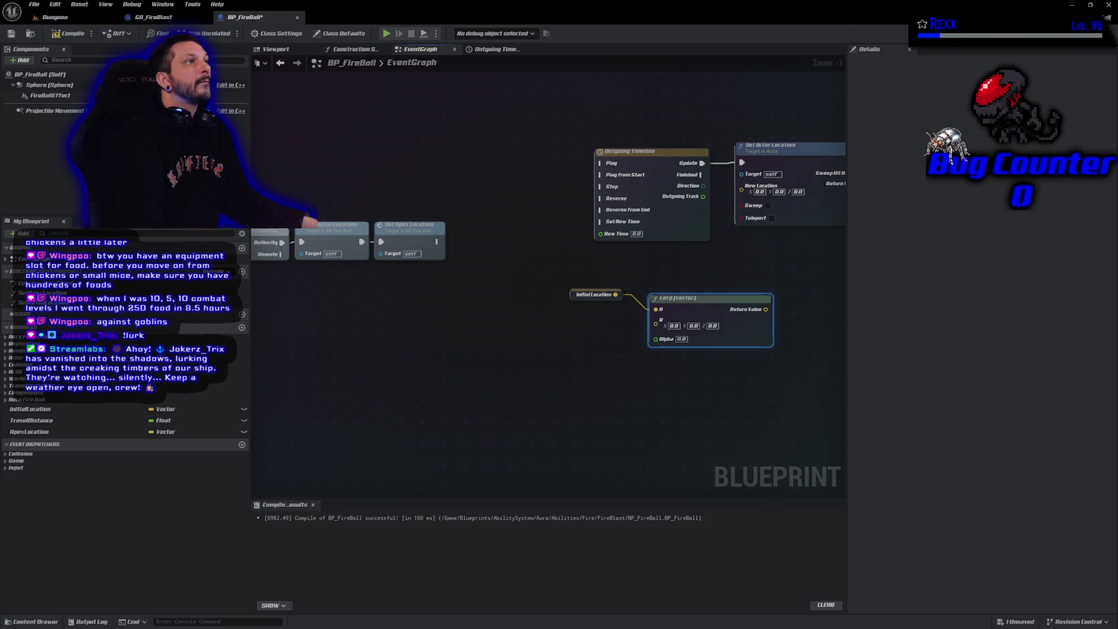
pyautogui.moveTo(32, 432)
pyautogui.mouseDown()
pyautogui.moveTo(629, 368)
pyautogui.moveTo(657, 327)
pyautogui.moveTo(594, 319)
pyautogui.mouseUp()
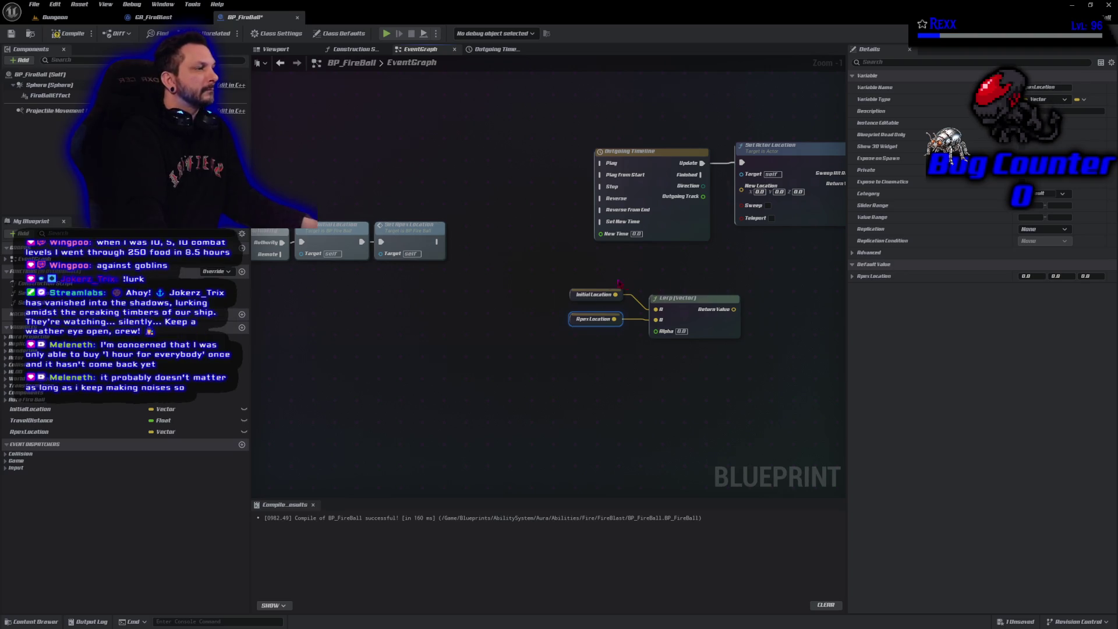
# Drive the Lerp's Alpha with the Outgoing Track and tidy the lerp nodes beside Set Actor Location
pyautogui.moveTo(773, 263); pyautogui.dragTo(540, 252)
pyautogui.moveTo(559, 135); pyautogui.dragTo(742, 136)
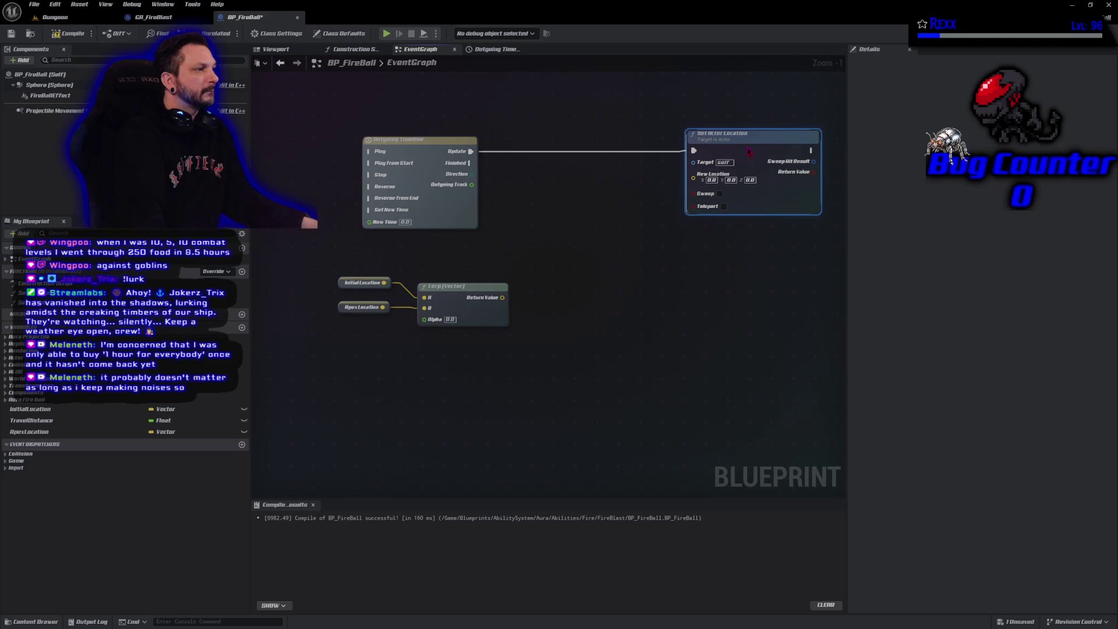
pyautogui.moveTo(431, 357); pyautogui.dragTo(341, 278)
pyautogui.moveTo(448, 300)
pyautogui.mouseDown()
pyautogui.moveTo(515, 288)
pyautogui.moveTo(546, 234)
pyautogui.moveTo(600, 185)
pyautogui.mouseUp()
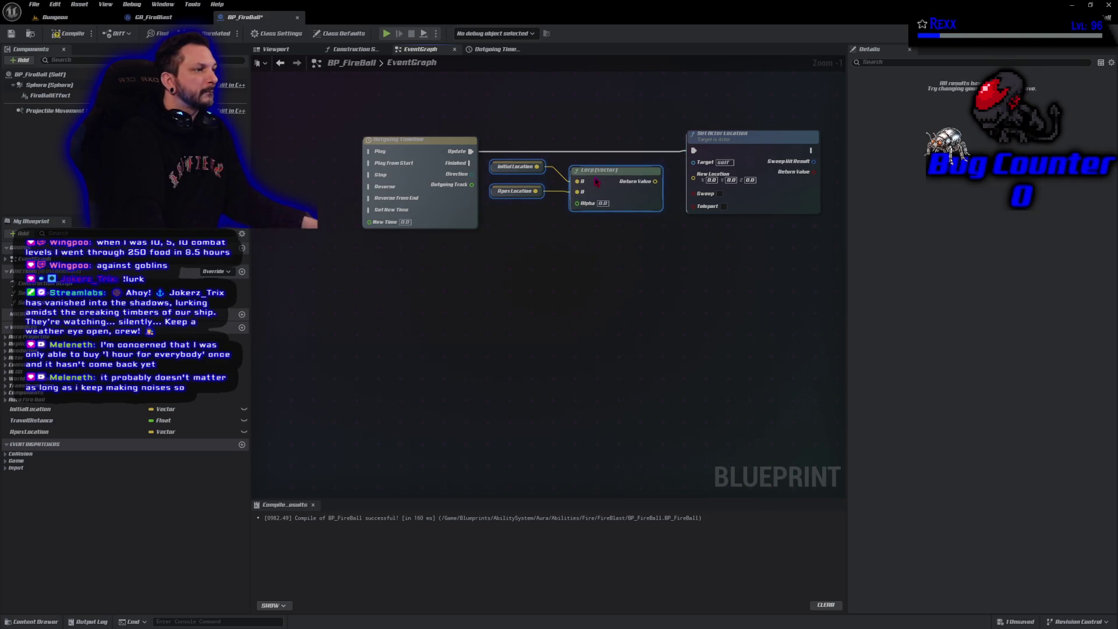
pyautogui.moveTo(472, 185)
pyautogui.mouseDown()
pyautogui.moveTo(544, 230)
pyautogui.moveTo(580, 202)
pyautogui.mouseUp()
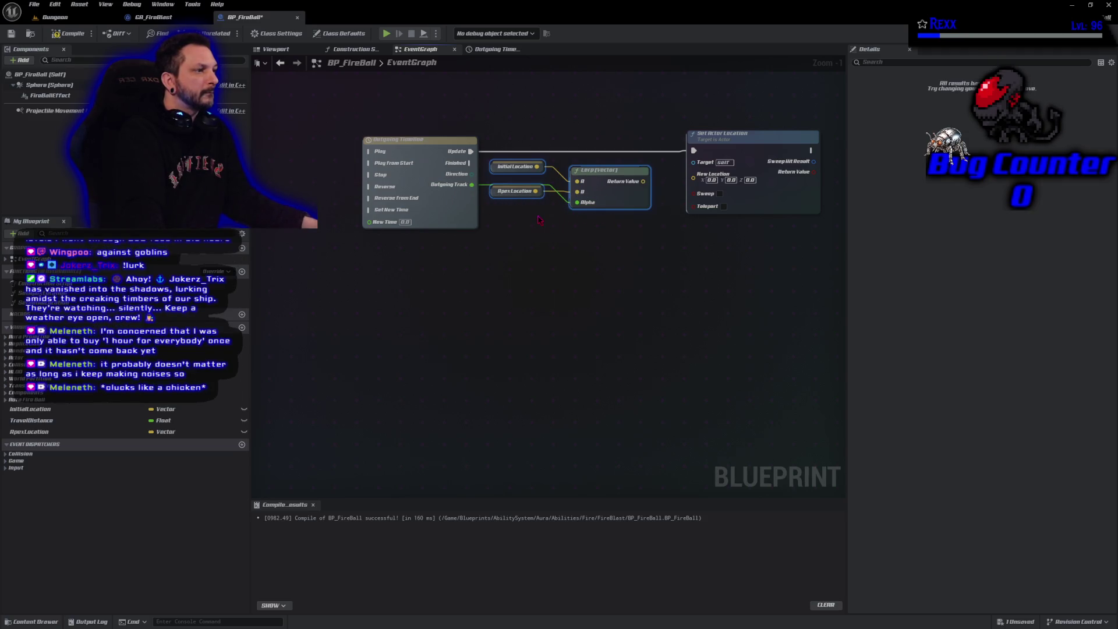
pyautogui.click(496, 194)
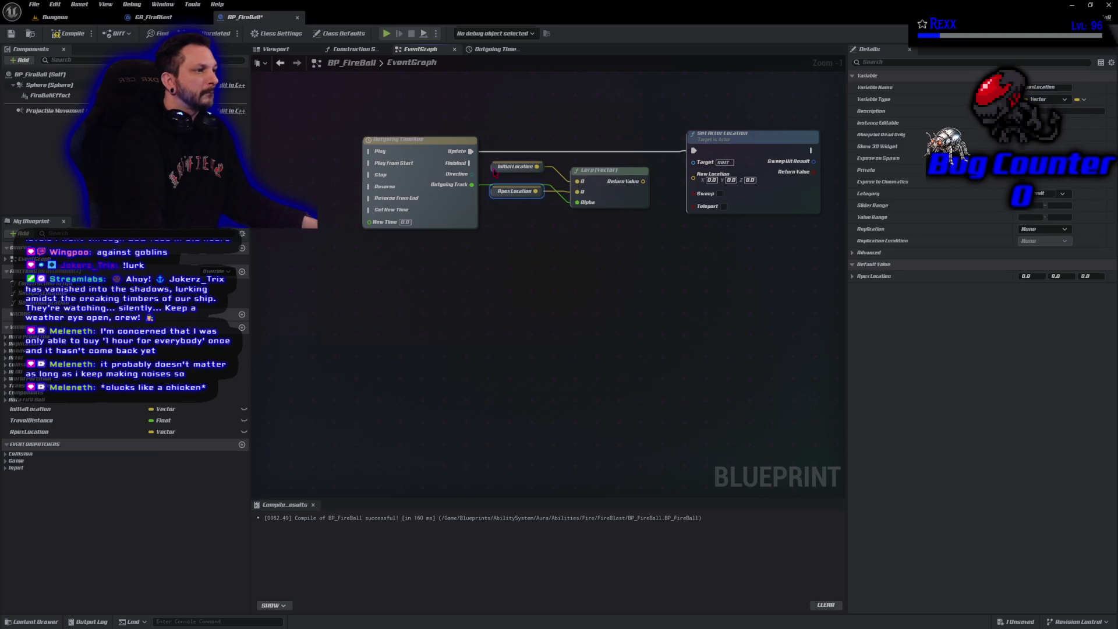
pyautogui.moveTo(495, 170); pyautogui.dragTo(495, 176)
pyautogui.moveTo(604, 217); pyautogui.dragTo(523, 180)
pyautogui.moveTo(594, 181); pyautogui.dragTo(594, 169)
pyautogui.click(554, 221)
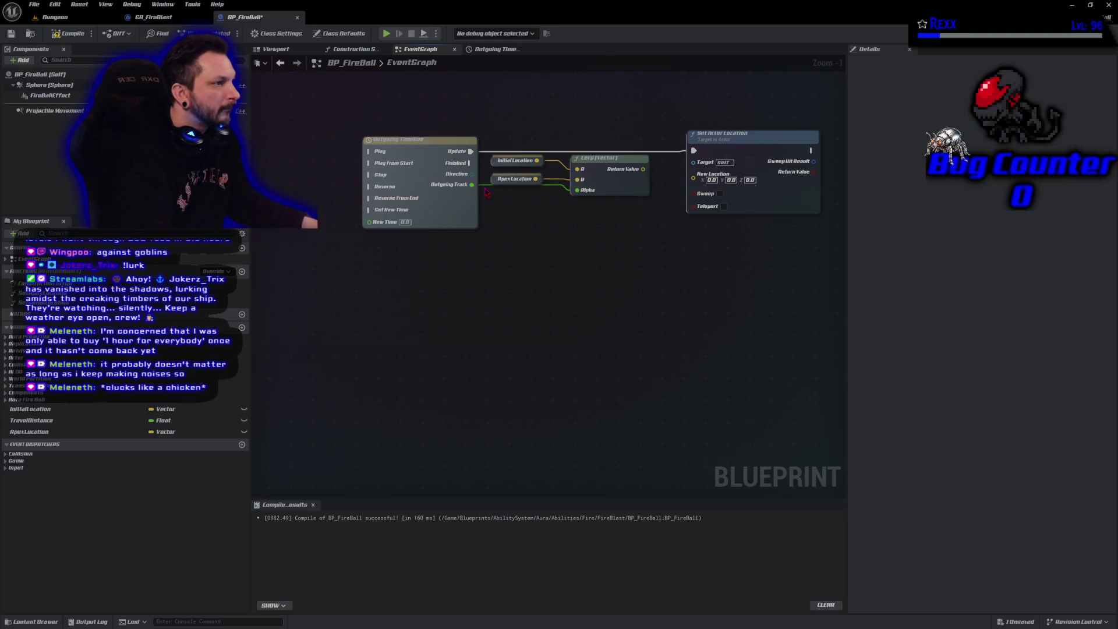
pyautogui.click(512, 179)
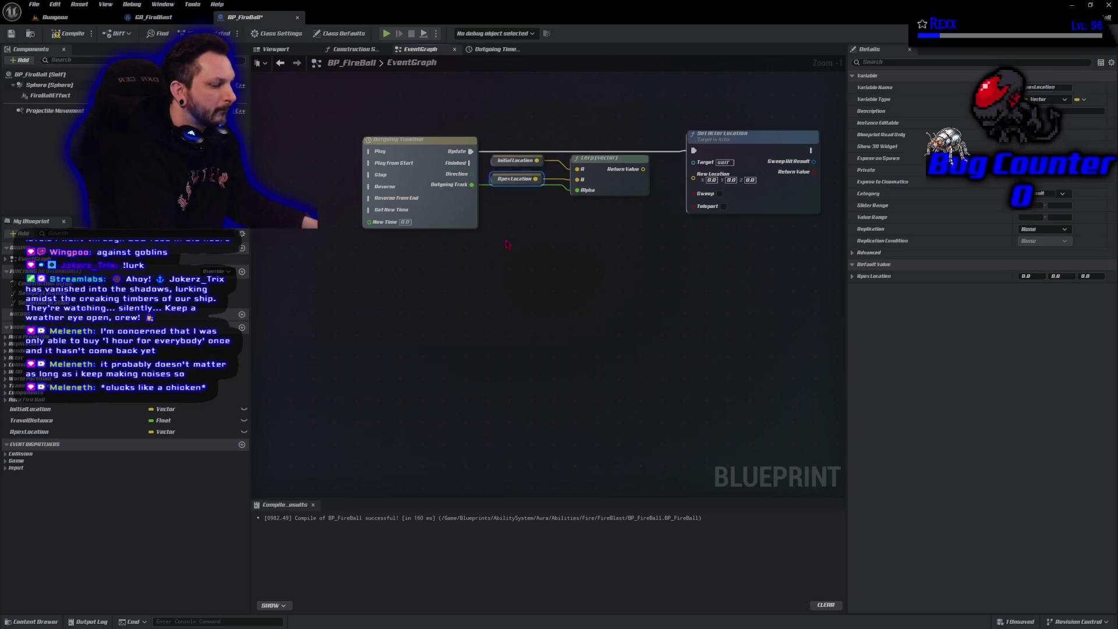
pyautogui.press('q')
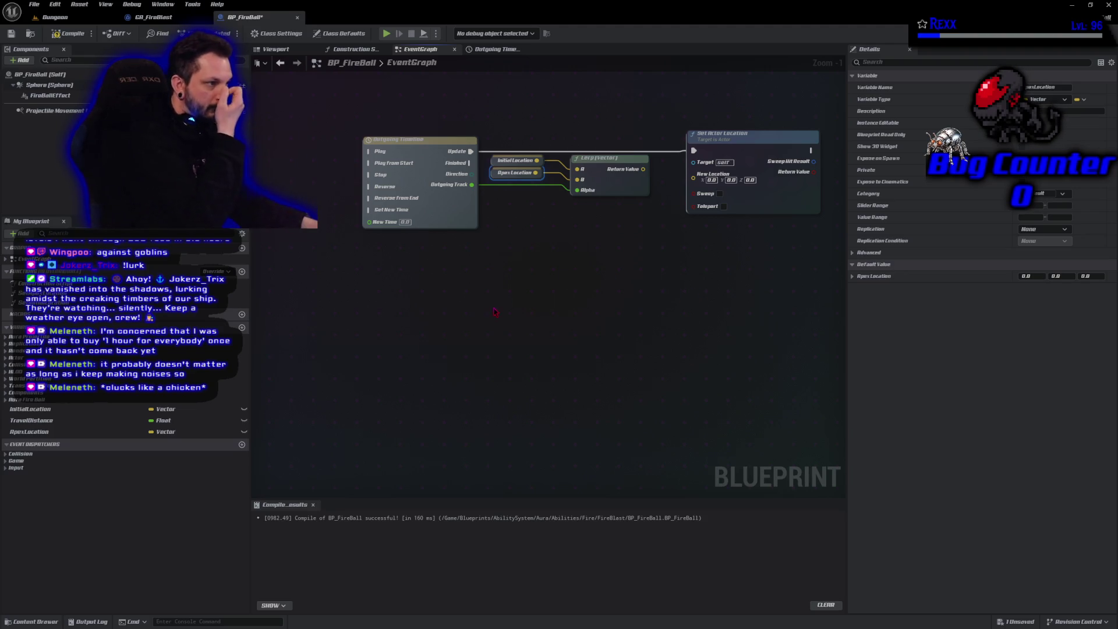
# Feed the Lerp result into New Location and connect Set Apex Location to the Outgoing Timeline's Play
pyautogui.moveTo(643, 168); pyautogui.dragTo(694, 175)
pyautogui.moveTo(443, 303); pyautogui.dragTo(550, 335)
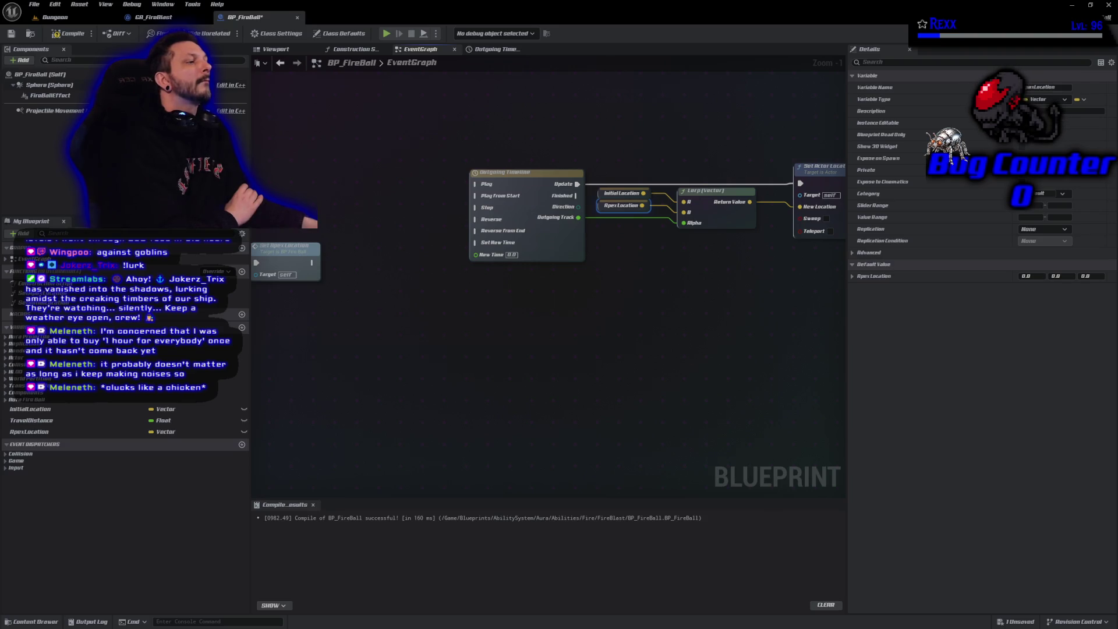
pyautogui.click(330, 187)
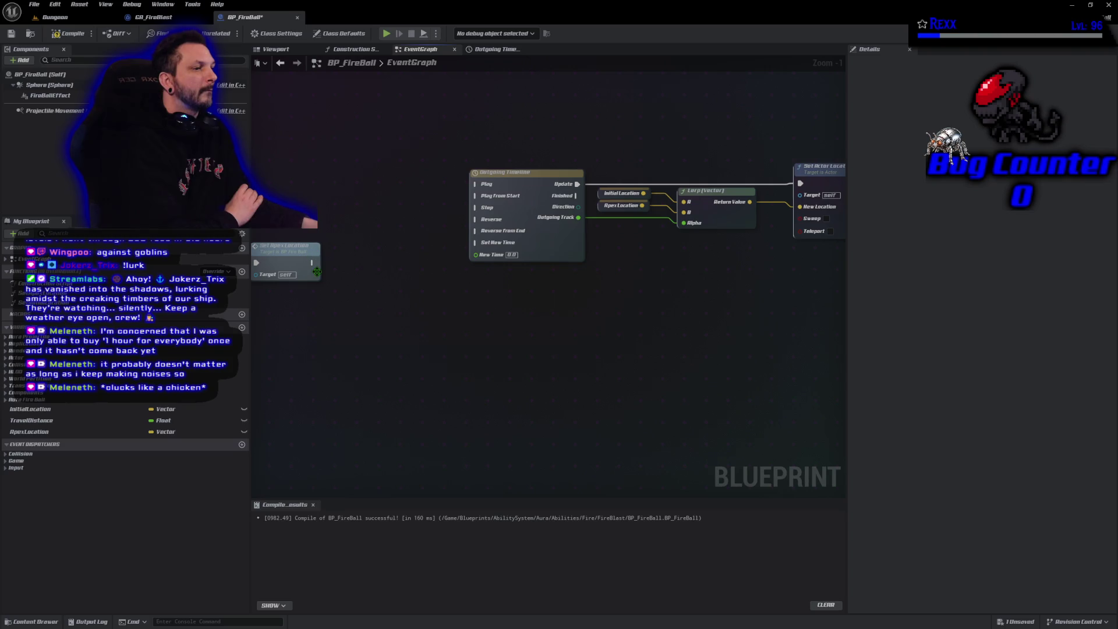
pyautogui.moveTo(312, 262)
pyautogui.mouseDown()
pyautogui.moveTo(439, 222)
pyautogui.moveTo(476, 184)
pyautogui.mouseUp()
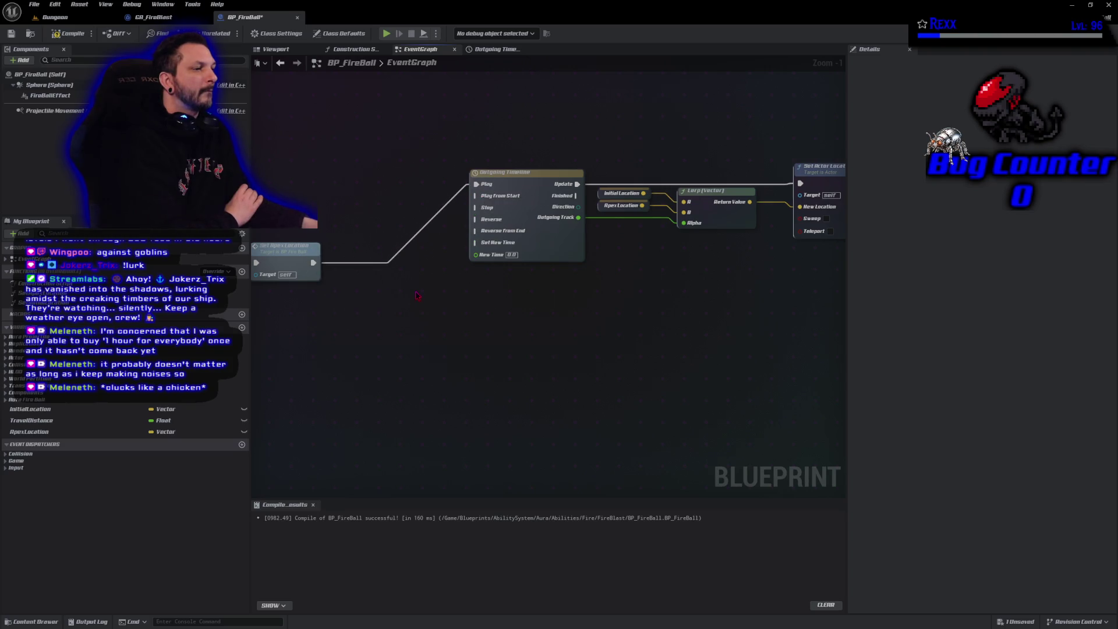
pyautogui.scroll(-1, 401, 286)
pyautogui.moveTo(499, 147)
pyautogui.mouseDown()
pyautogui.moveTo(512, 175)
pyautogui.moveTo(740, 302)
pyautogui.moveTo(761, 303)
pyautogui.mouseUp()
pyautogui.moveTo(496, 190)
pyautogui.mouseDown()
pyautogui.moveTo(448, 247)
pyautogui.moveTo(381, 257)
pyautogui.mouseUp()
# Compile the blueprint and save all modified assets
pyautogui.click(69, 33)
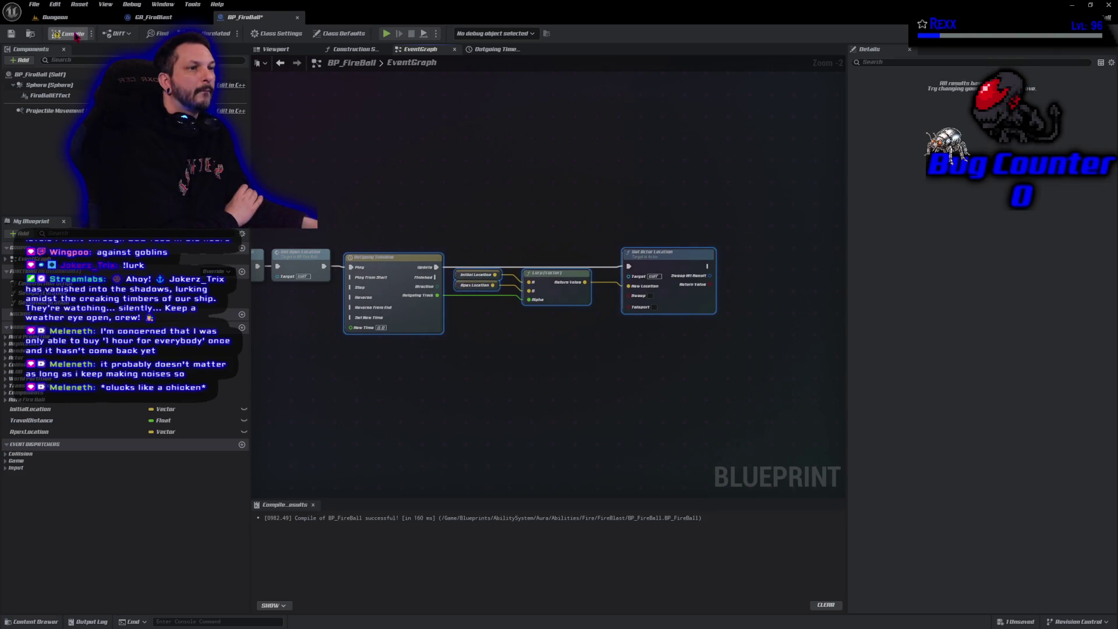
pyautogui.click(34, 4)
pyautogui.click(52, 61)
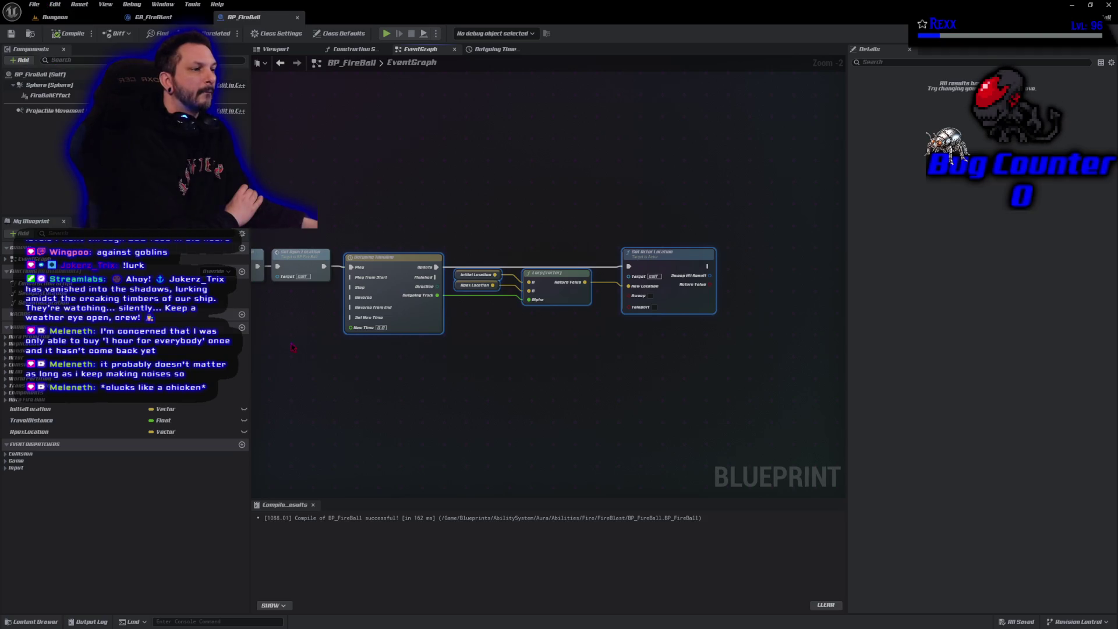
pyautogui.scroll(-1, 434, 297)
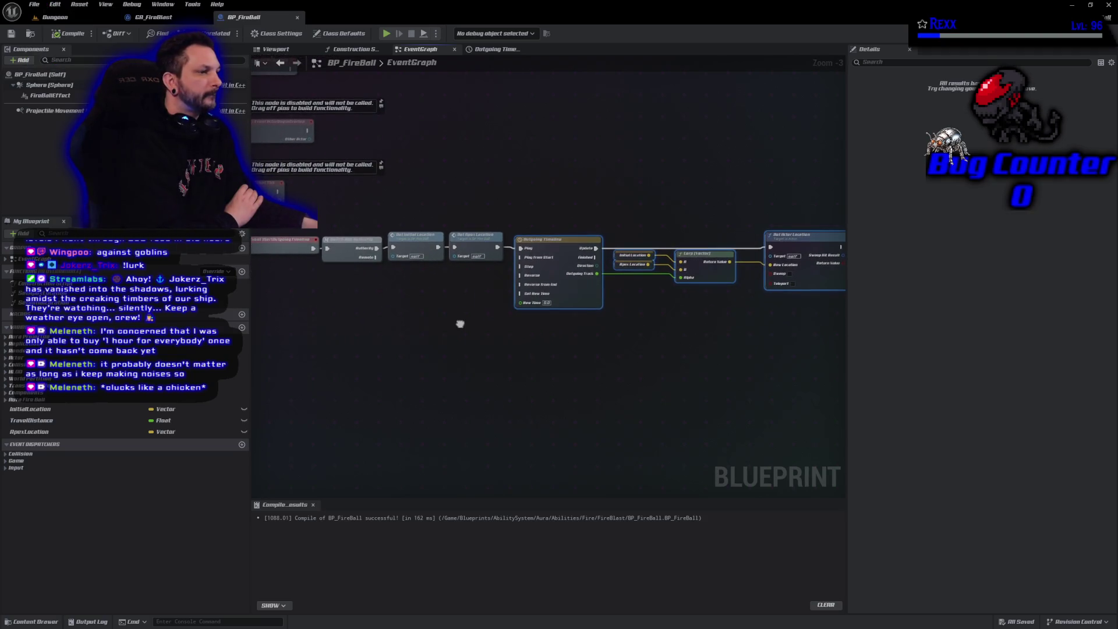
pyautogui.scroll(-1, 458, 328)
pyautogui.click(457, 328)
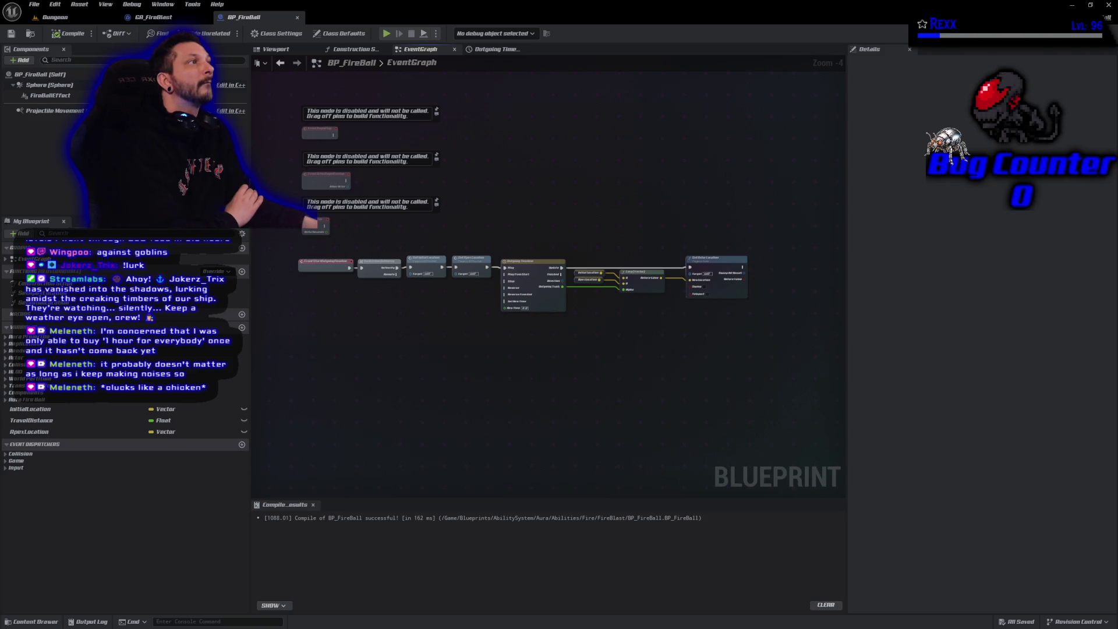
pyautogui.click(53, 110)
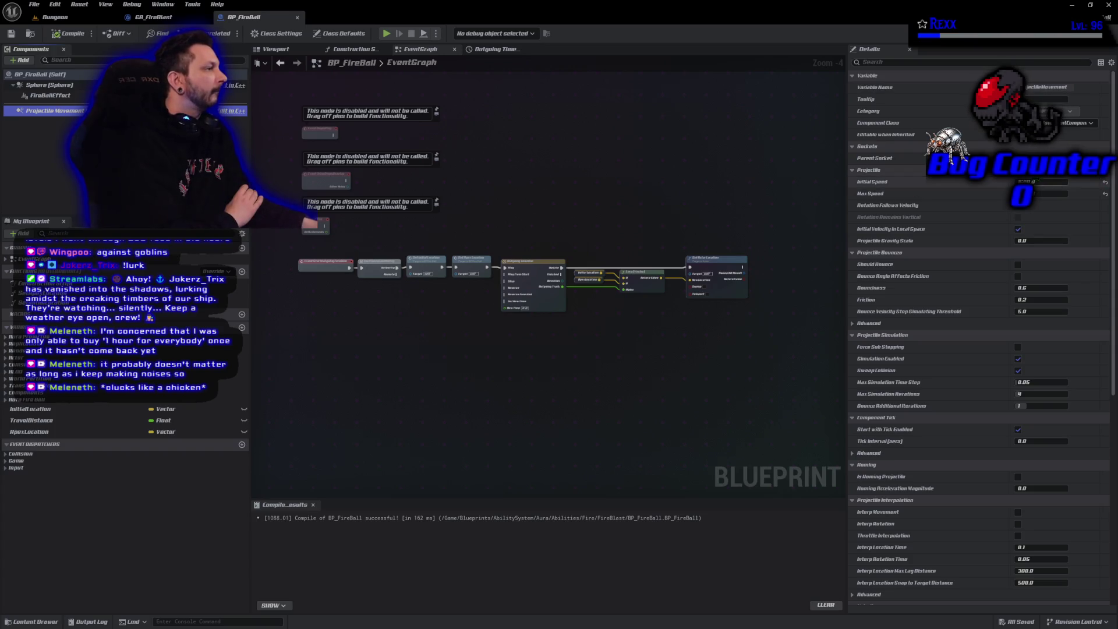
# Apply the new Projectile Movement initial speed and compile and save the blueprint
pyautogui.press('Tab')
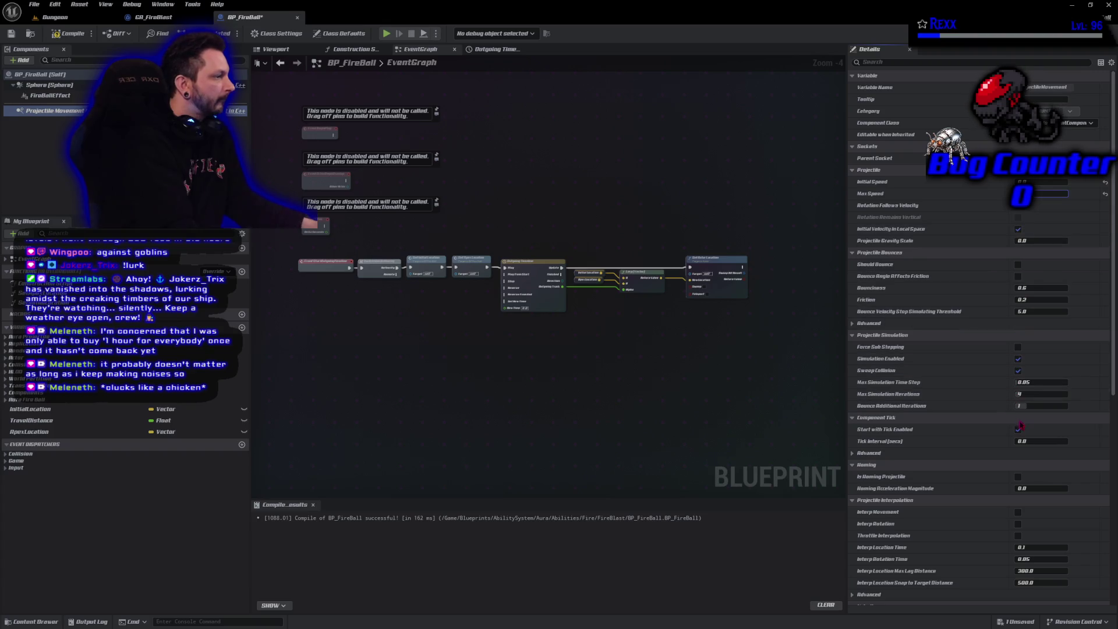
pyautogui.scroll(-5, 1112, 390)
pyautogui.scroll(-3, 1112, 391)
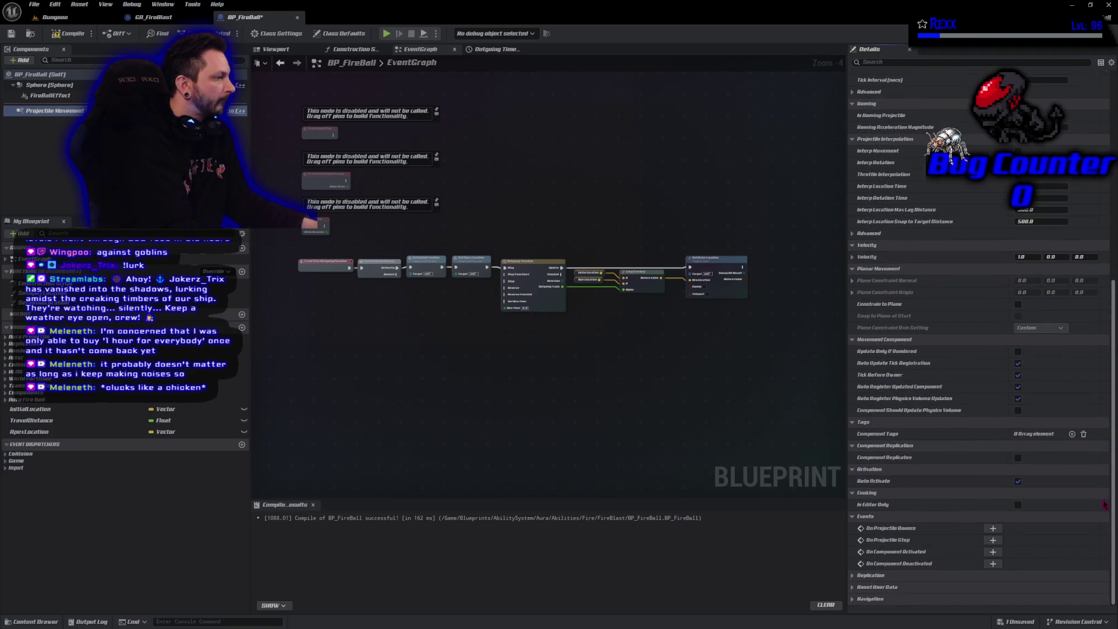
pyautogui.click(69, 33)
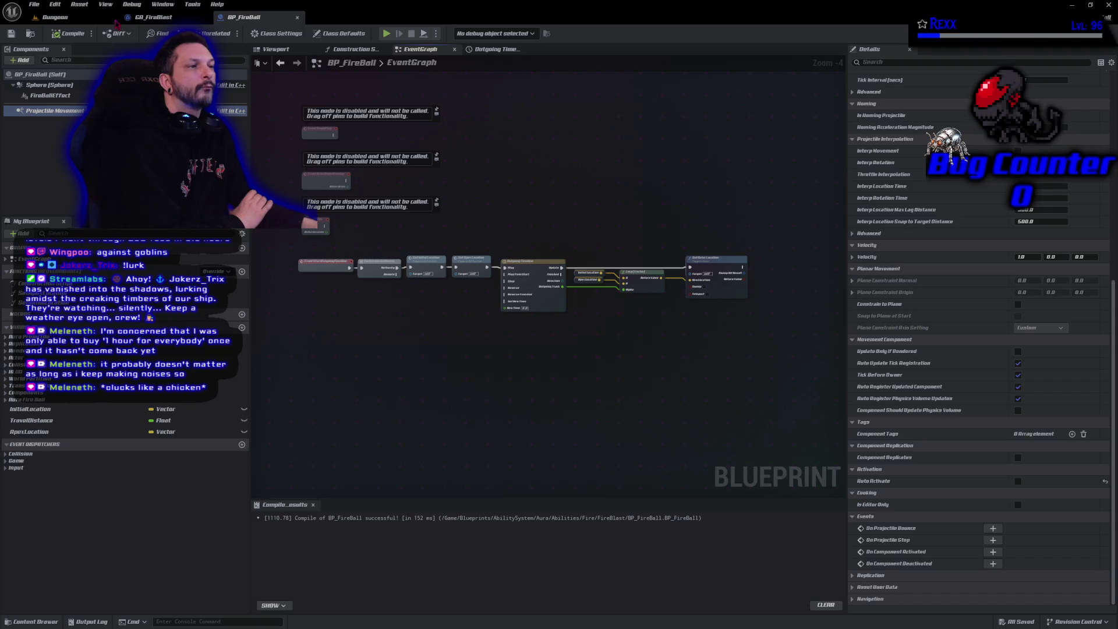
# Play-test the game, cast the fireball spell with key 2, and exit the session
pyautogui.click(388, 35)
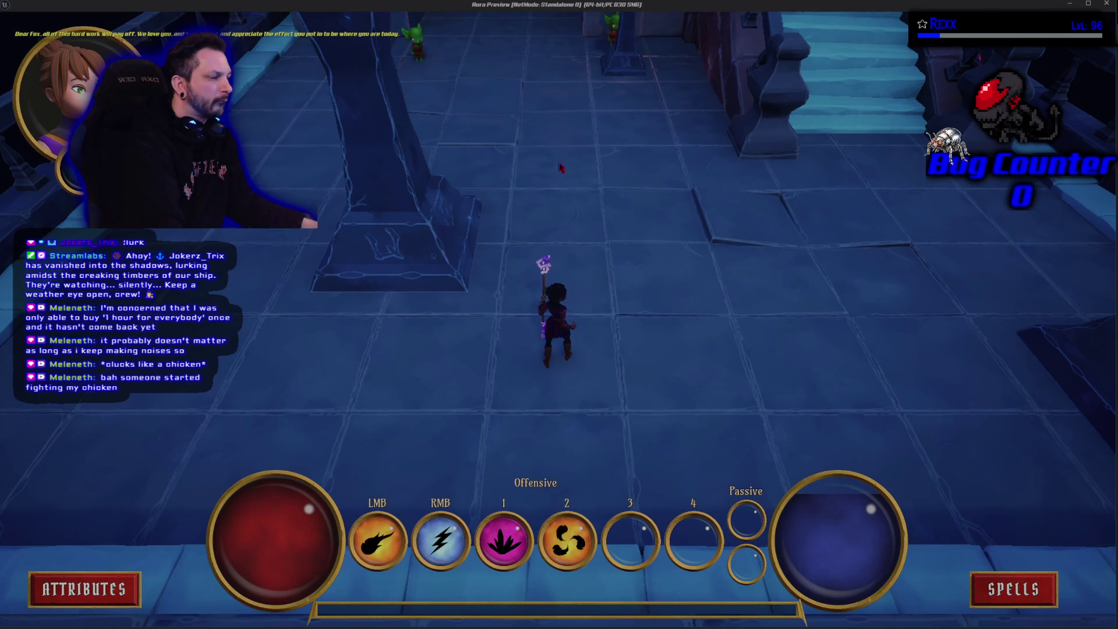
pyautogui.press('2')
pyautogui.press('Escape')
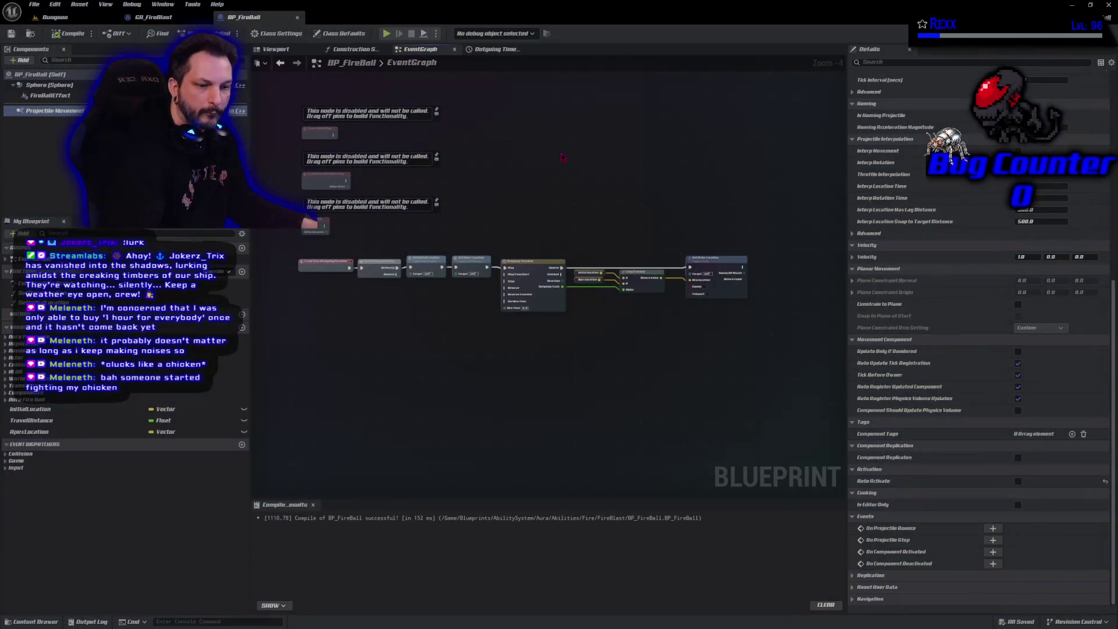
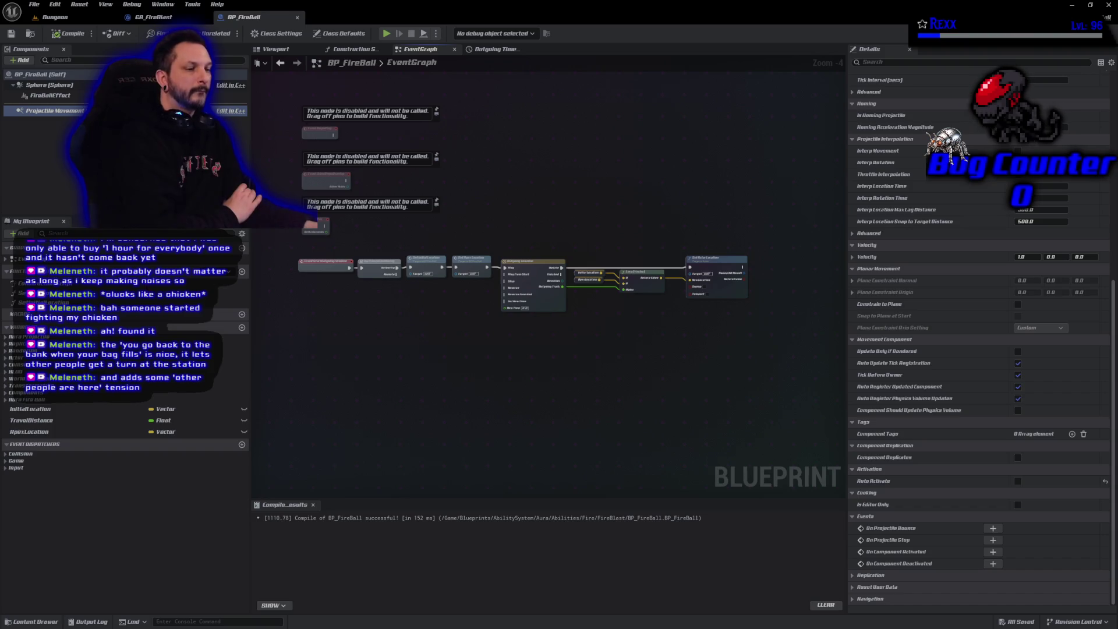
# Set the TravelDistance variable's default value to 420
pyautogui.click(58, 420)
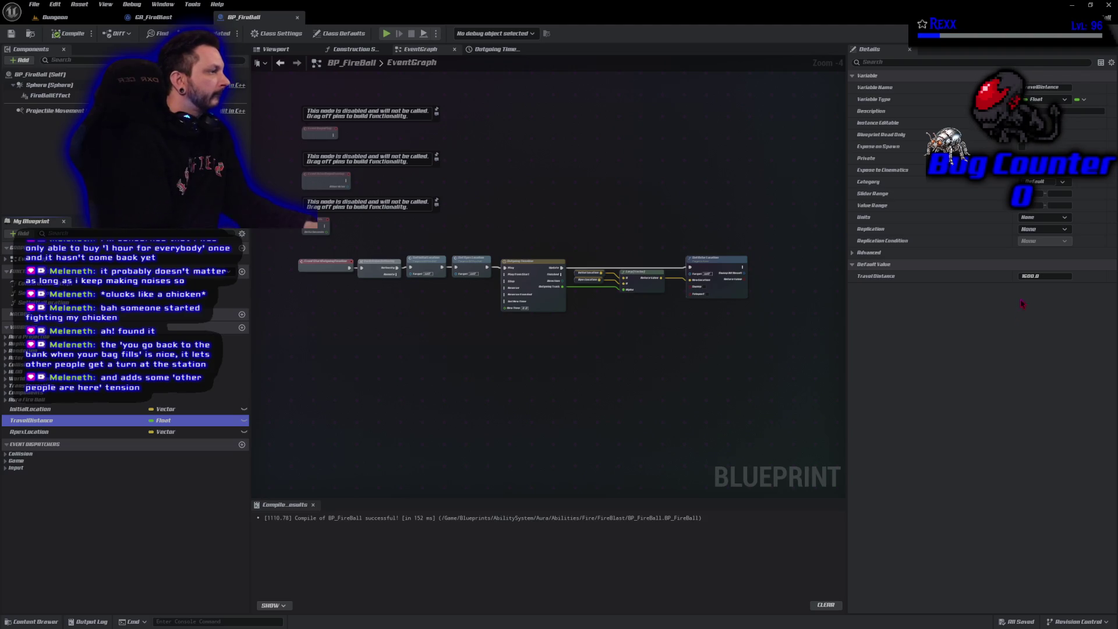
pyautogui.click(1040, 276)
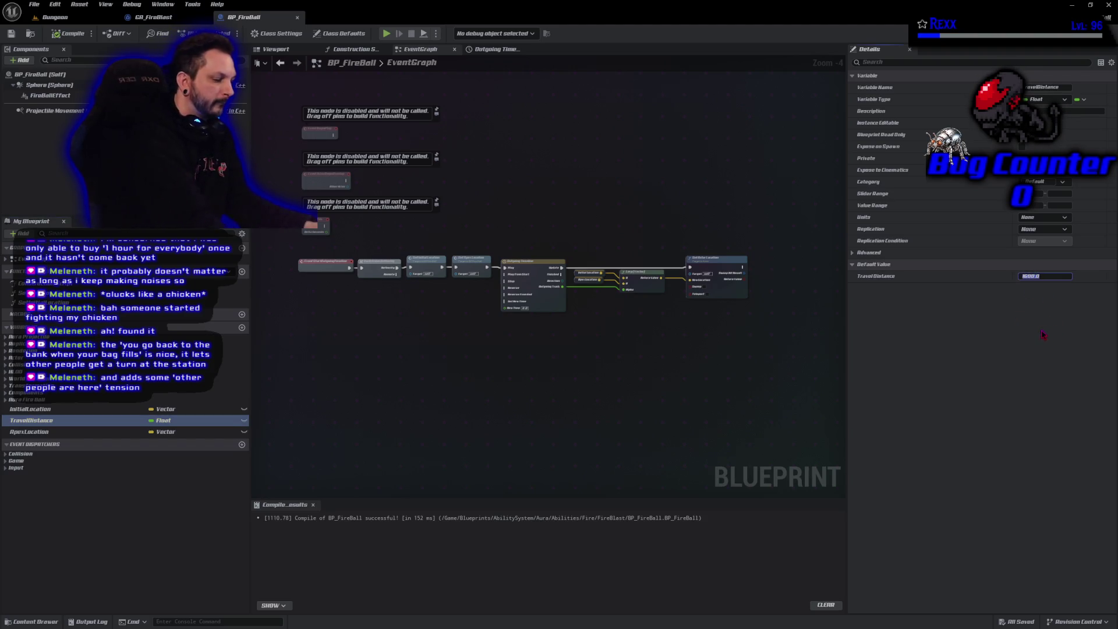
pyautogui.write('4')
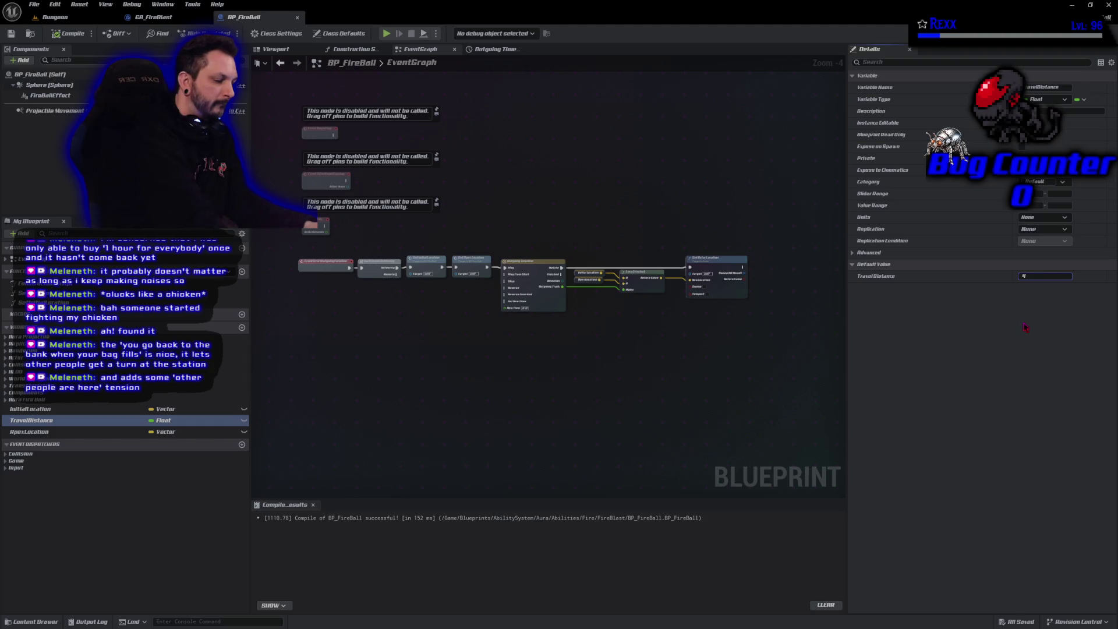
pyautogui.write('20')
pyautogui.press('Return')
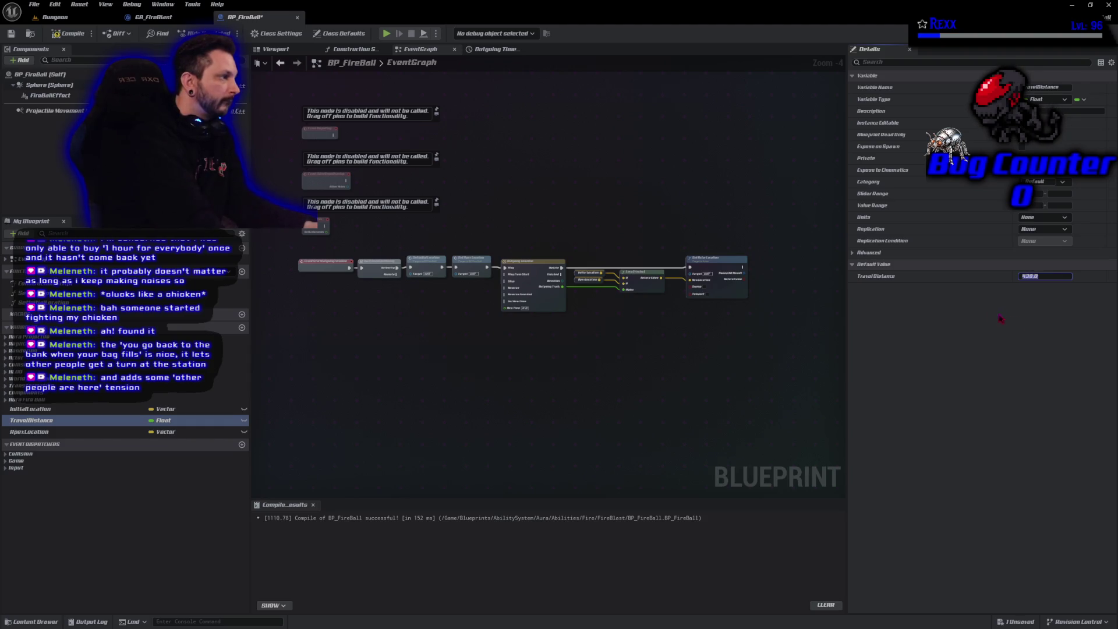
# Compile and save BP_FireBall, then launch a Standalone Game to test the fireballs
pyautogui.click(69, 33)
pyautogui.click(11, 33)
pyautogui.click(386, 34)
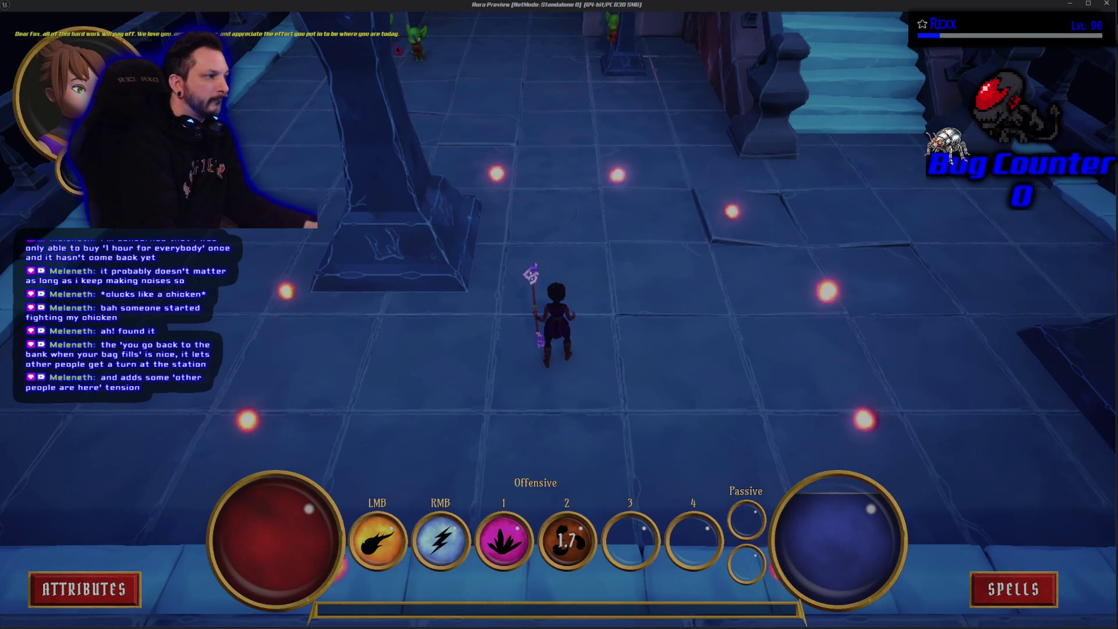
# Close the standalone game test and switch to the Microscape browser window
pyautogui.press('Escape')
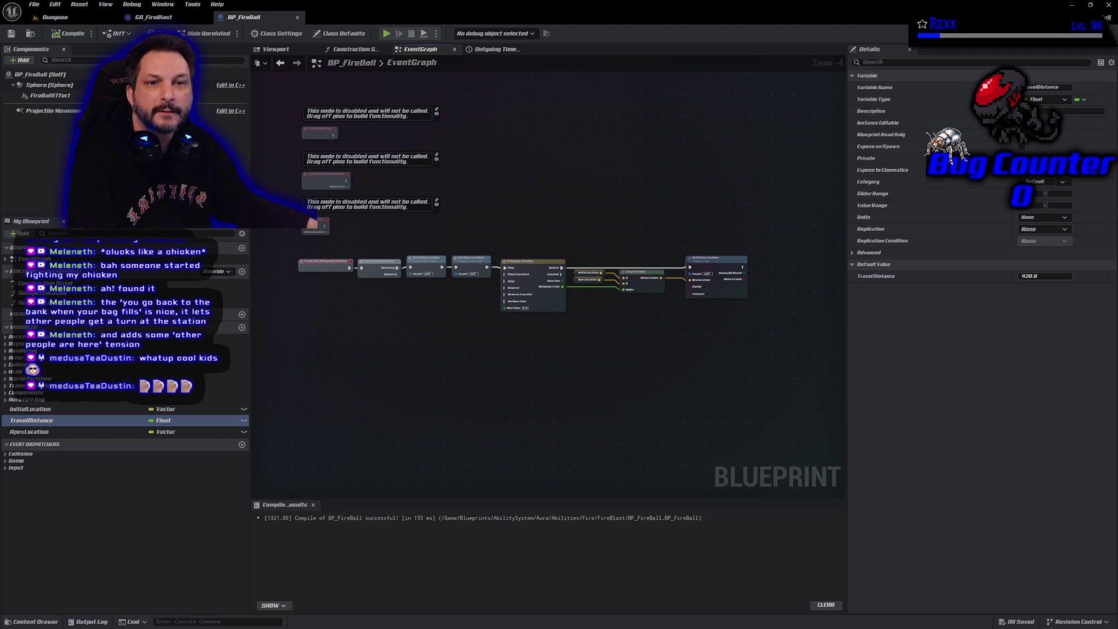
pyautogui.hotkey('alt', 'Tab')
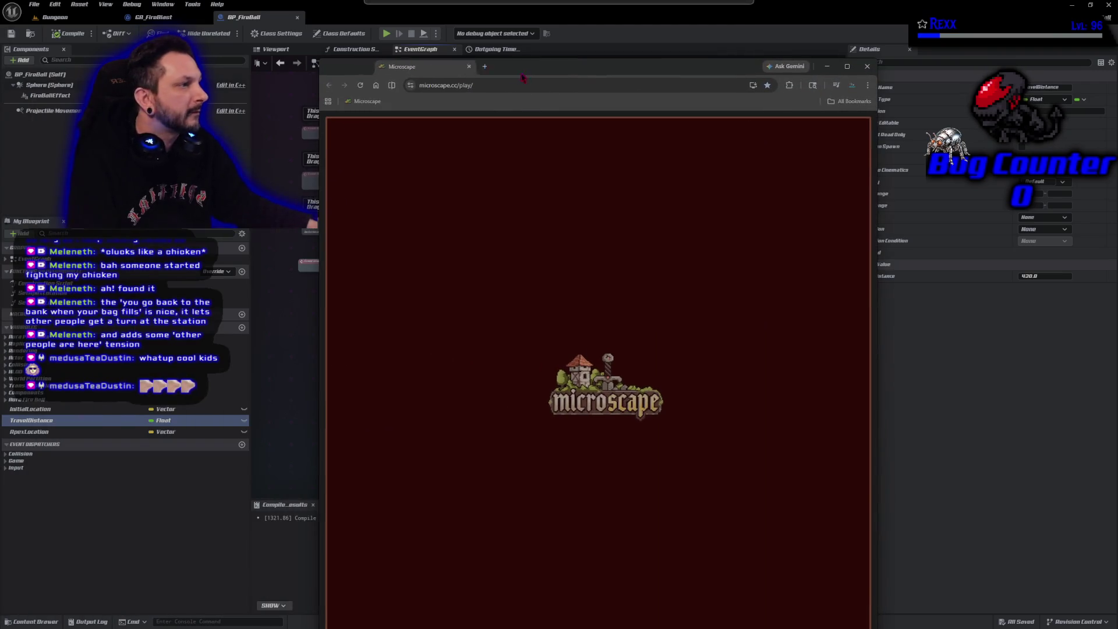
# Maximize the Microscape browser window and open the world map
pyautogui.doubleClick(576, 72)
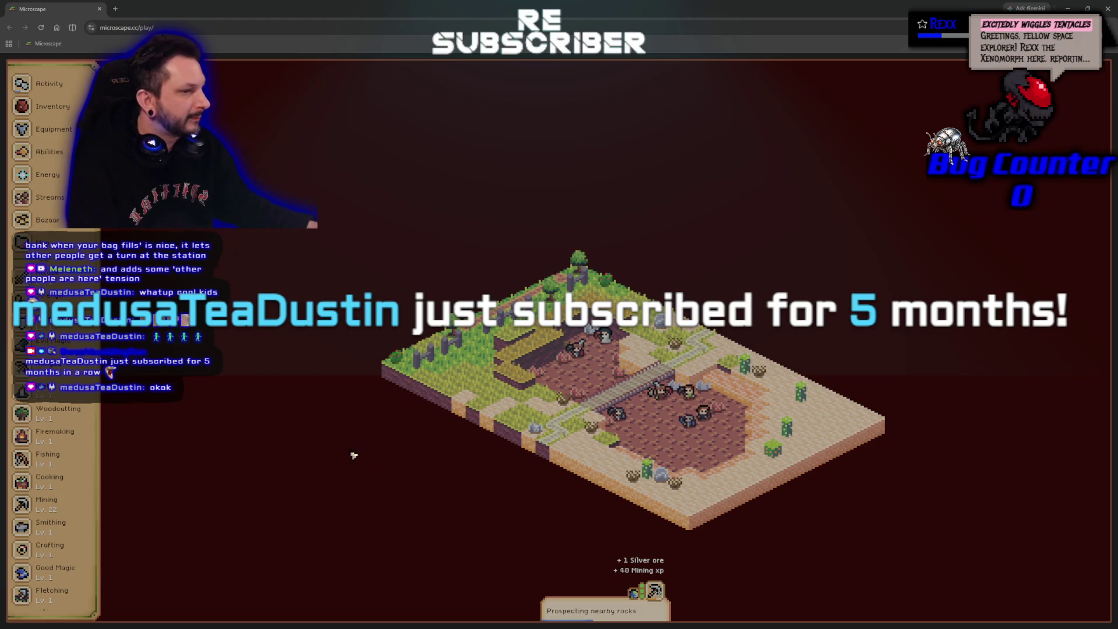
pyautogui.click(21, 216)
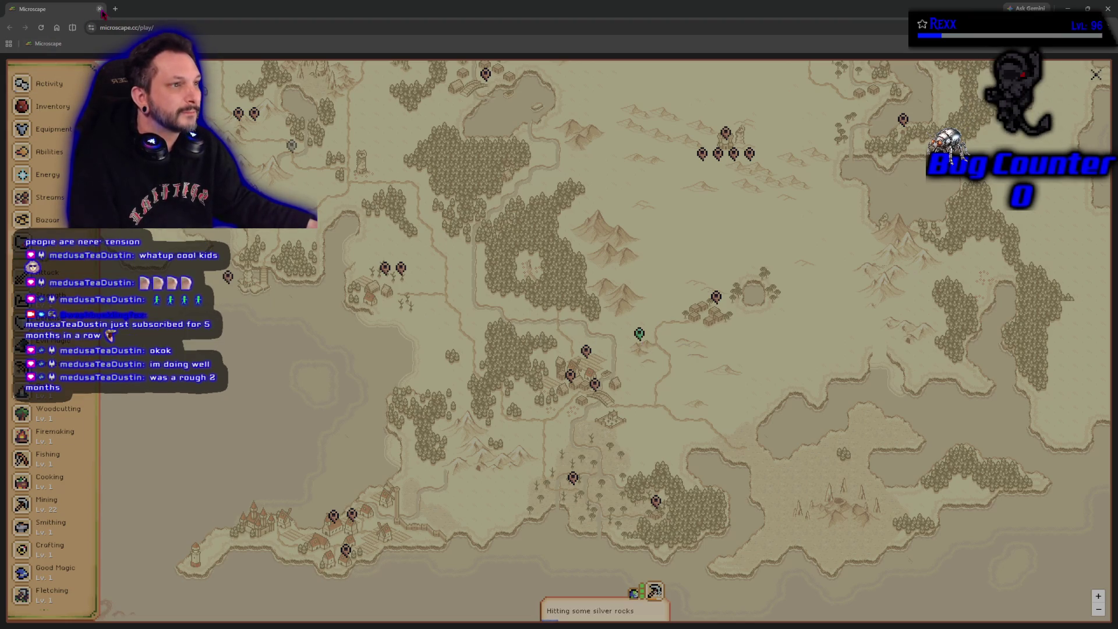
# Pan the world map, view and dismiss the Al-Sahra Mine details, then open Streams
pyautogui.moveTo(577, 246)
pyautogui.mouseDown()
pyautogui.moveTo(556, 501)
pyautogui.moveTo(558, 261)
pyautogui.mouseUp()
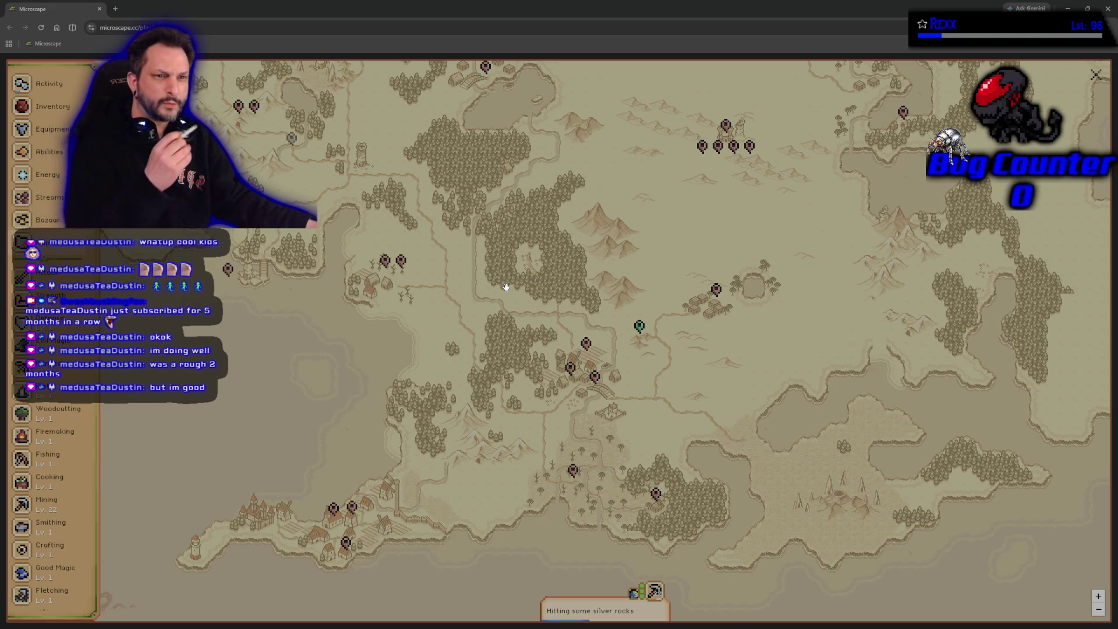
pyautogui.click(639, 326)
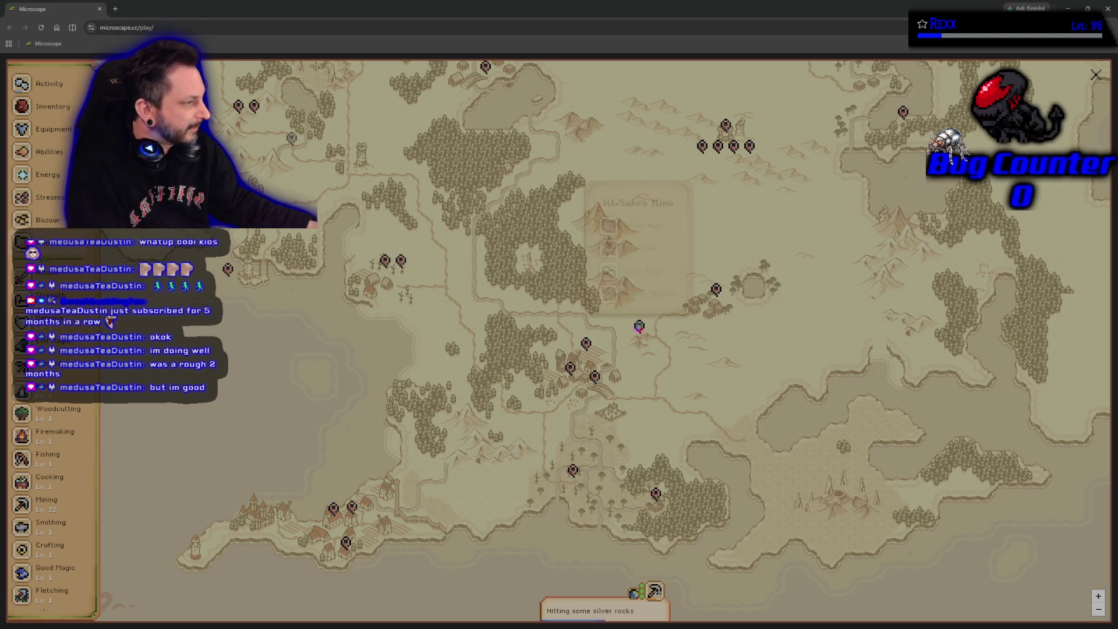
pyautogui.click(636, 352)
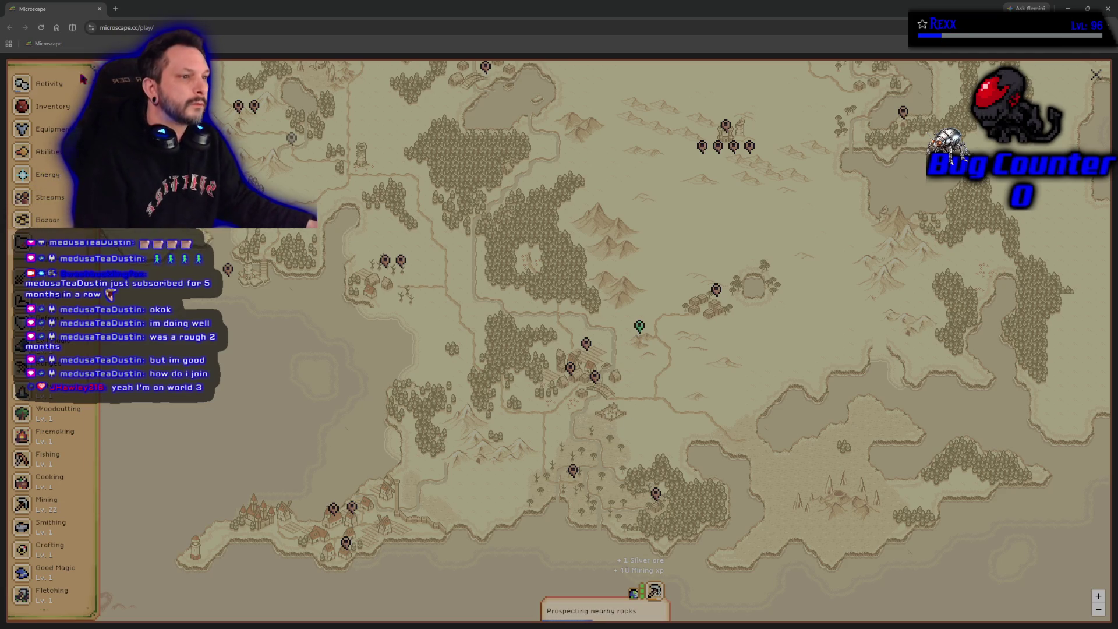
pyautogui.click(49, 197)
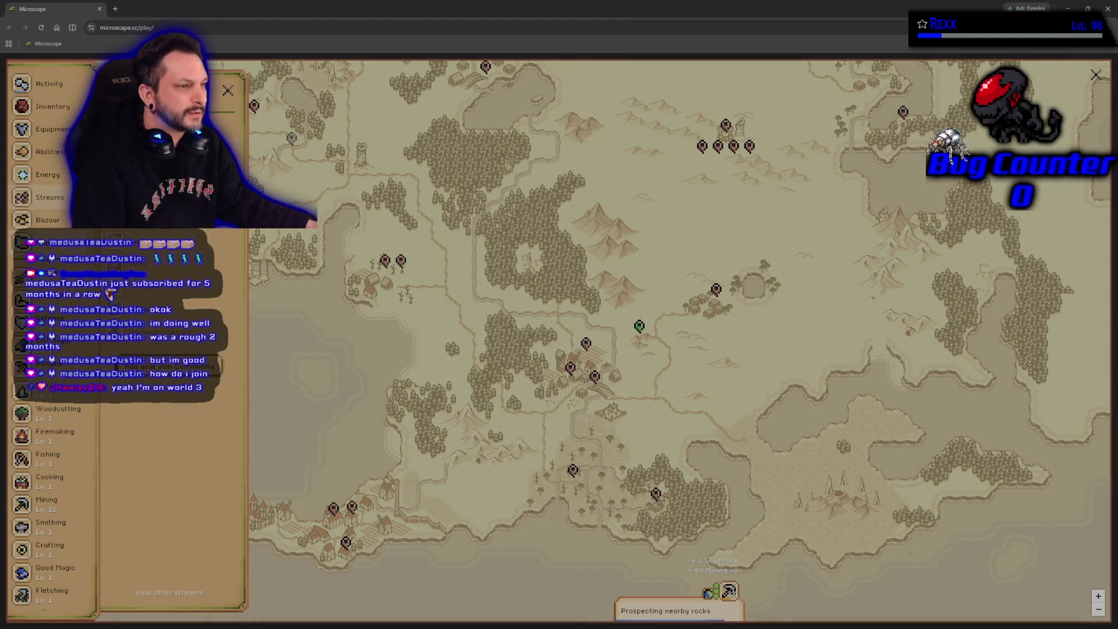
# Browse the Streams panel, including Add your own Community, then close it
pyautogui.click(232, 91)
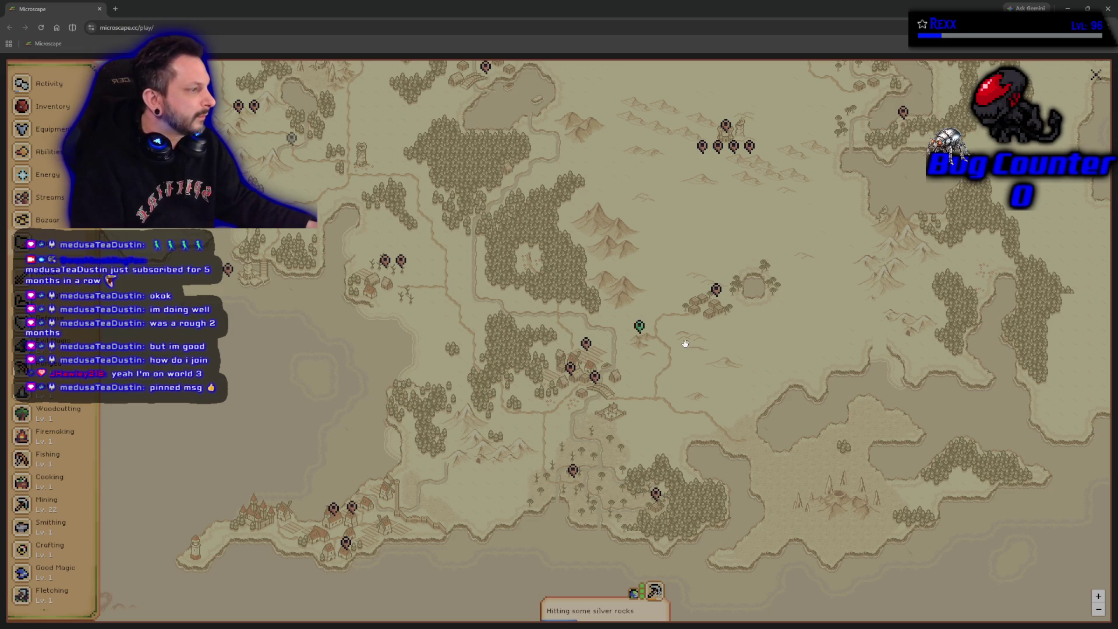
pyautogui.click(50, 197)
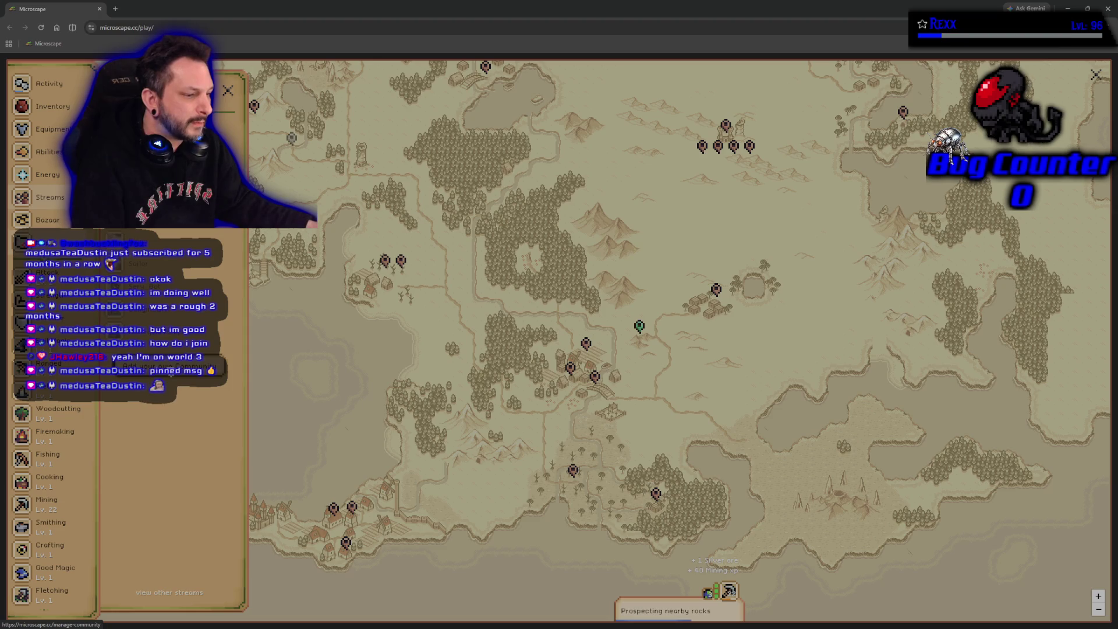
pyautogui.click(194, 368)
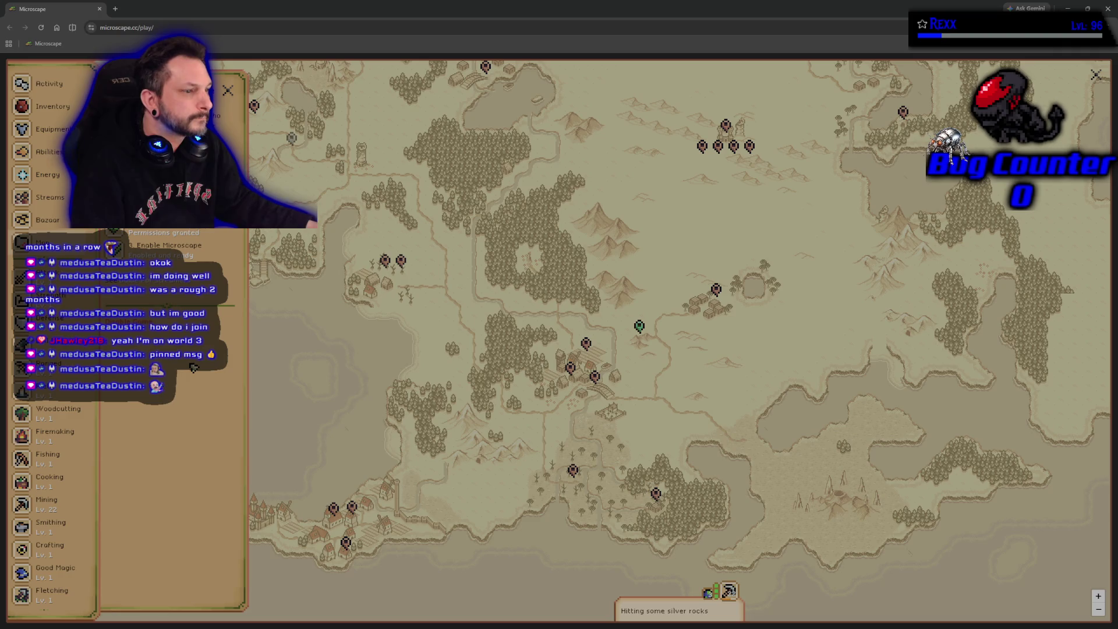
pyautogui.click(228, 90)
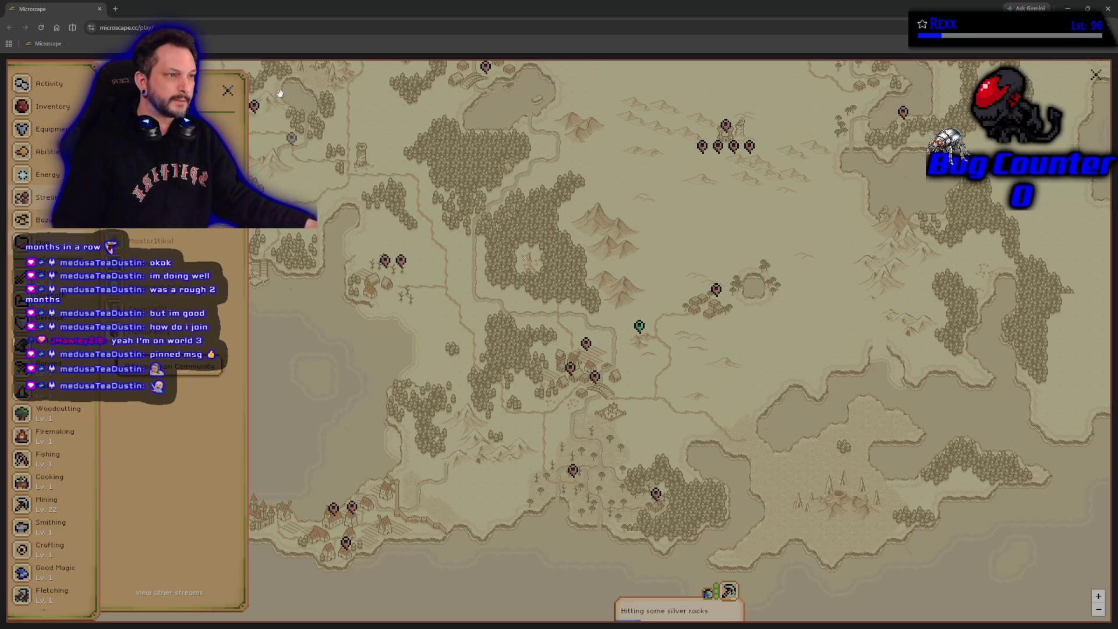
pyautogui.click(228, 91)
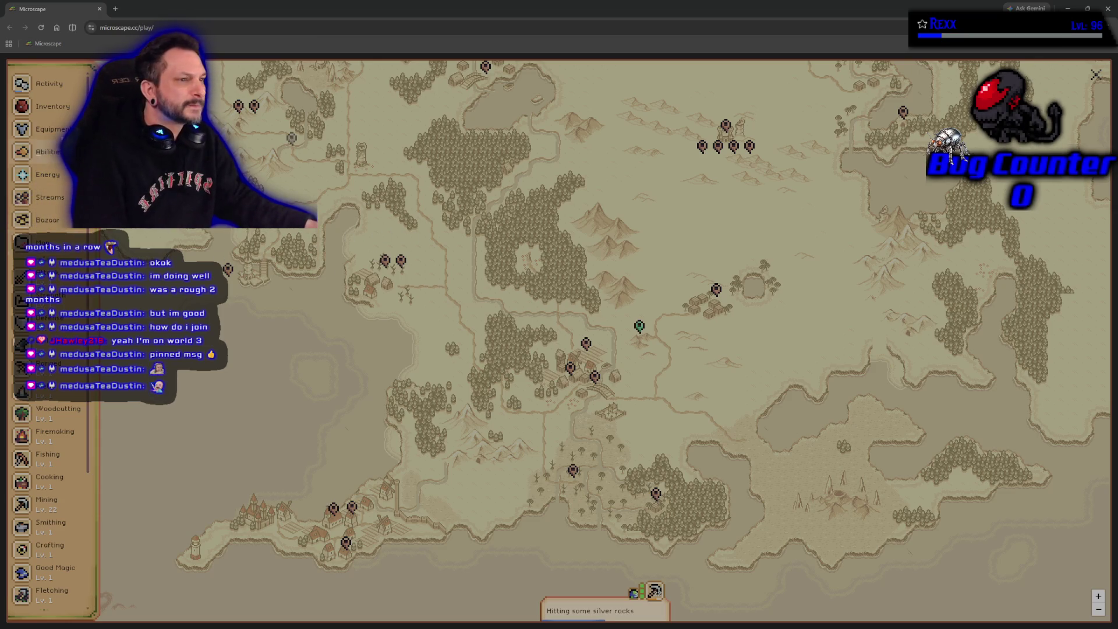
# Look over the Mining skill details and inventory, then close the world map
pyautogui.click(49, 502)
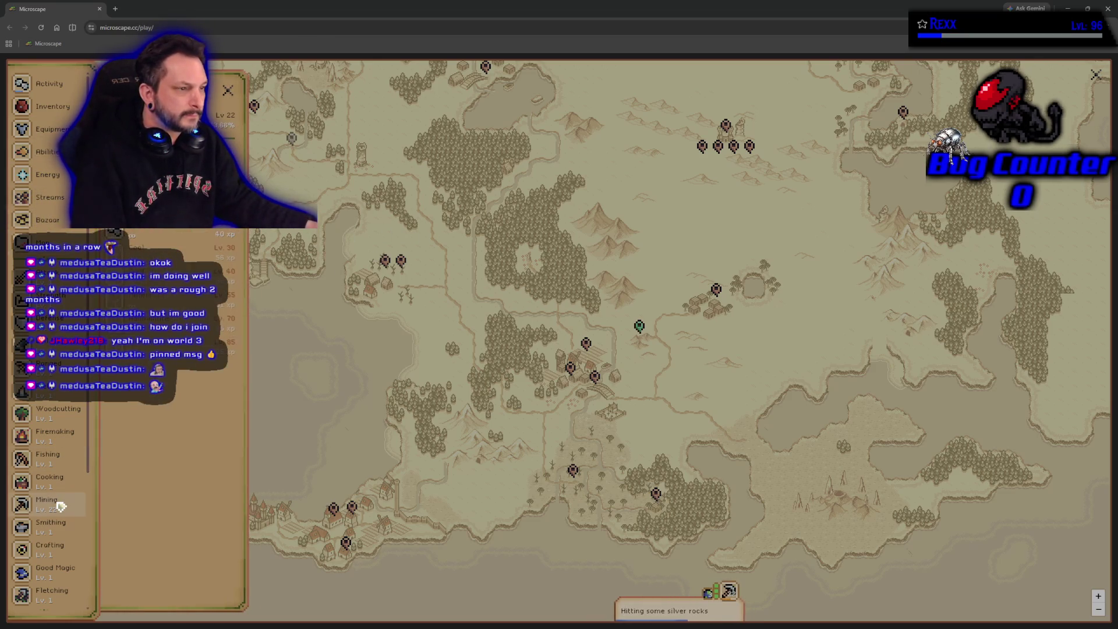
pyautogui.click(69, 106)
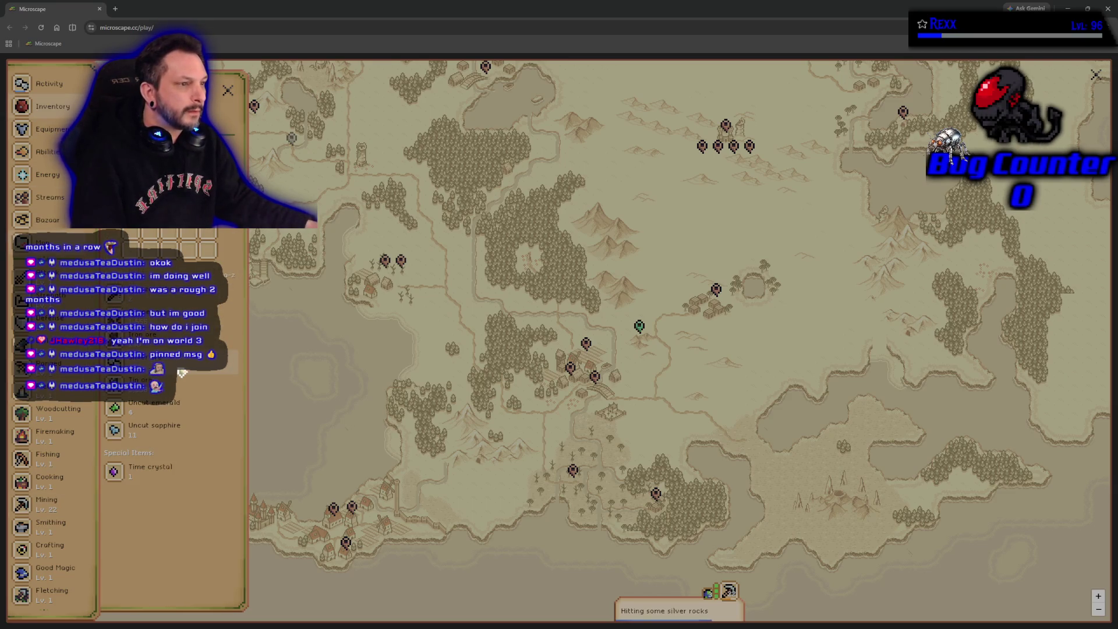
pyautogui.click(57, 505)
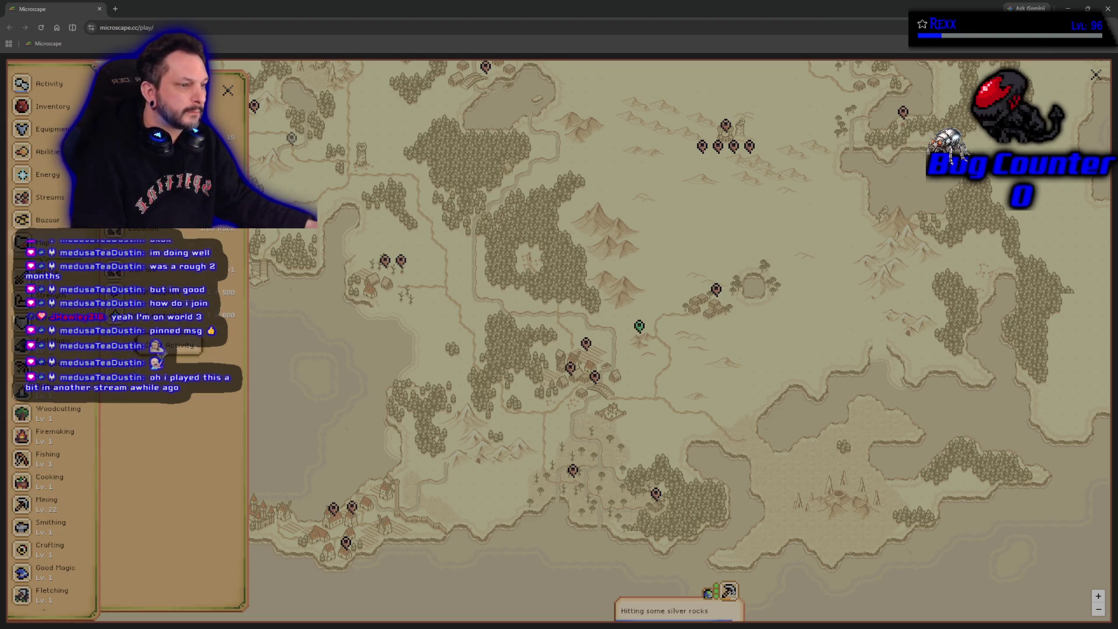
pyautogui.press('Escape')
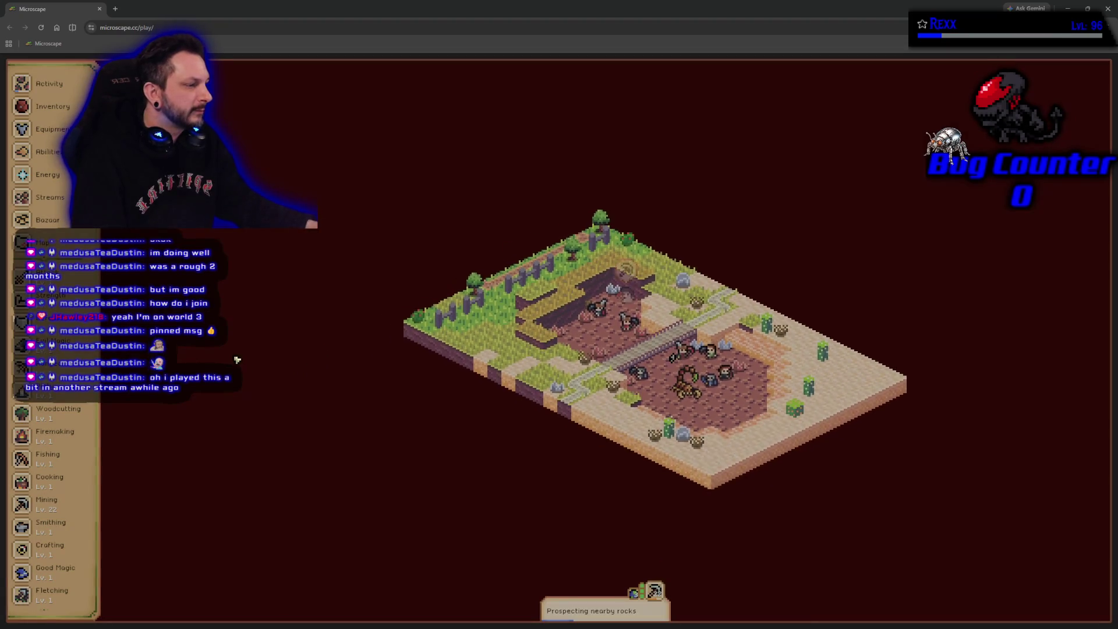
# Open the inventory, then scroll the sidebar down to the Worlds list
pyautogui.click(53, 106)
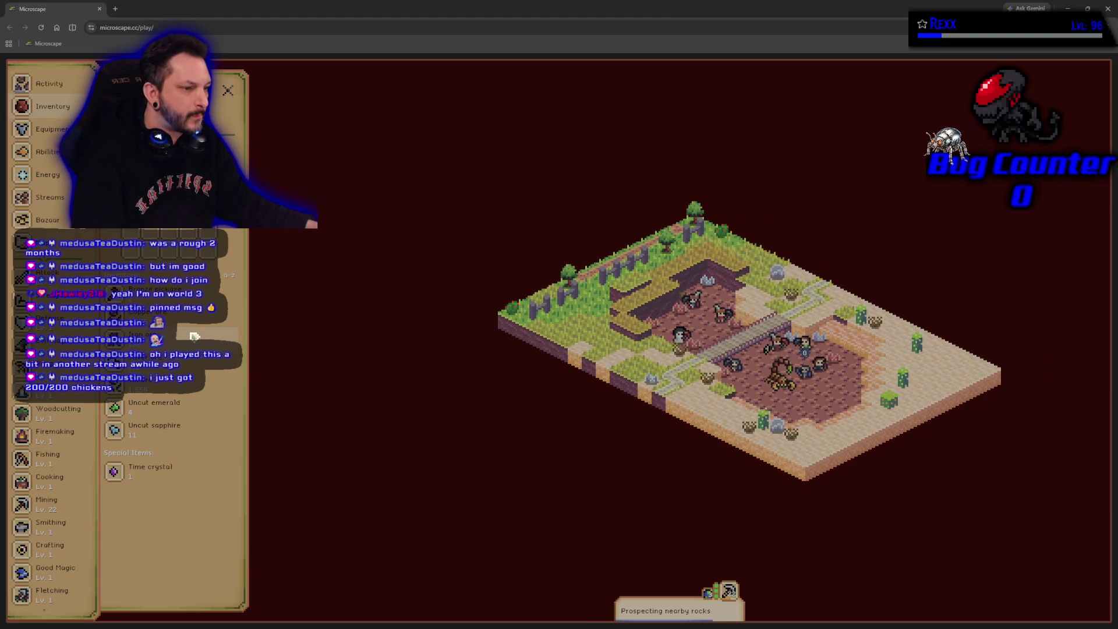
pyautogui.click(131, 476)
pyautogui.scroll(-5, 53, 466)
pyautogui.click(49, 449)
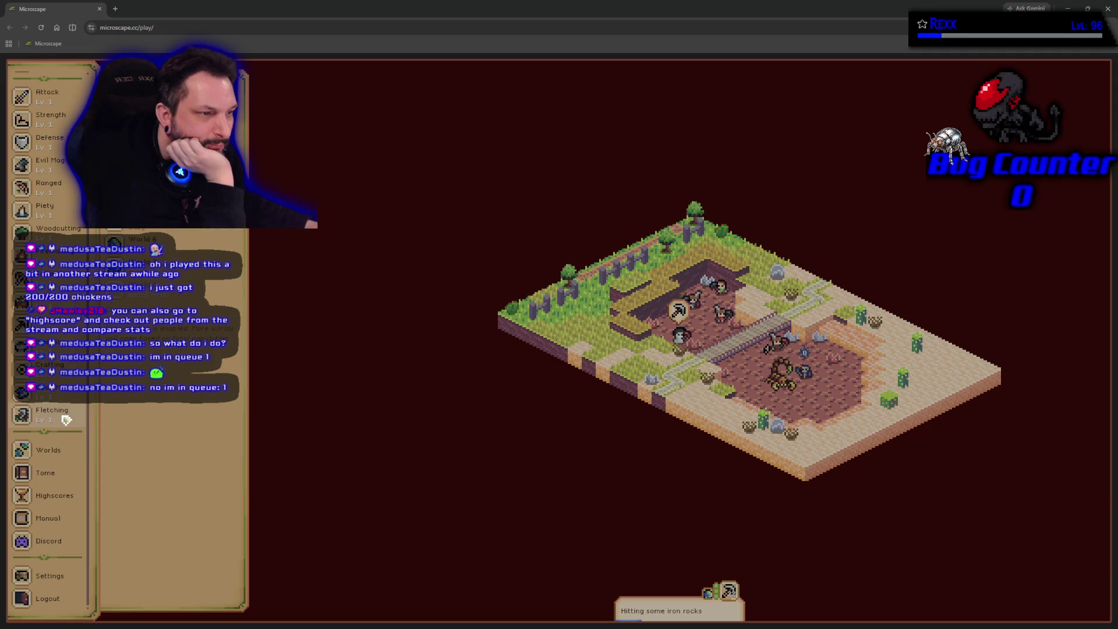
# Review the Mining skill details and the inventory contents again
pyautogui.scroll(5, 66, 419)
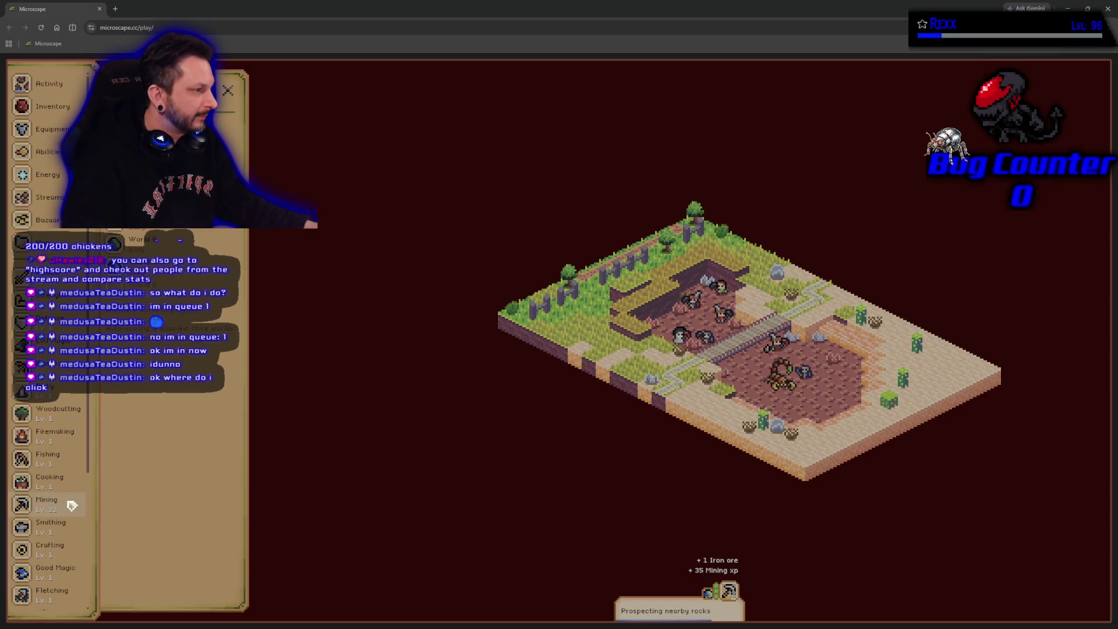
pyautogui.click(72, 506)
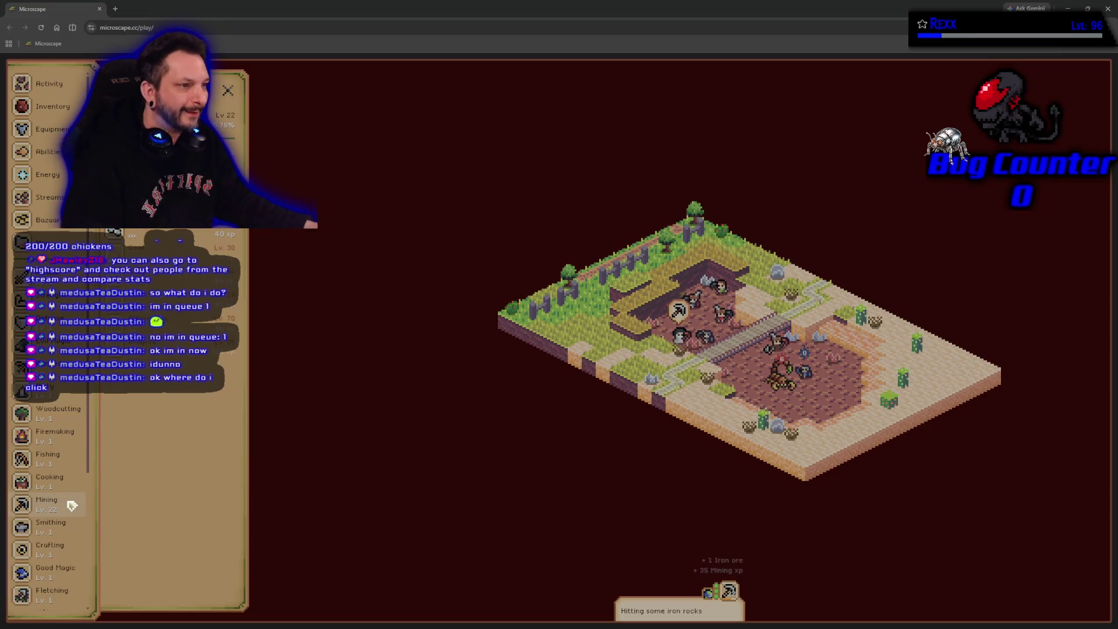
pyautogui.click(51, 106)
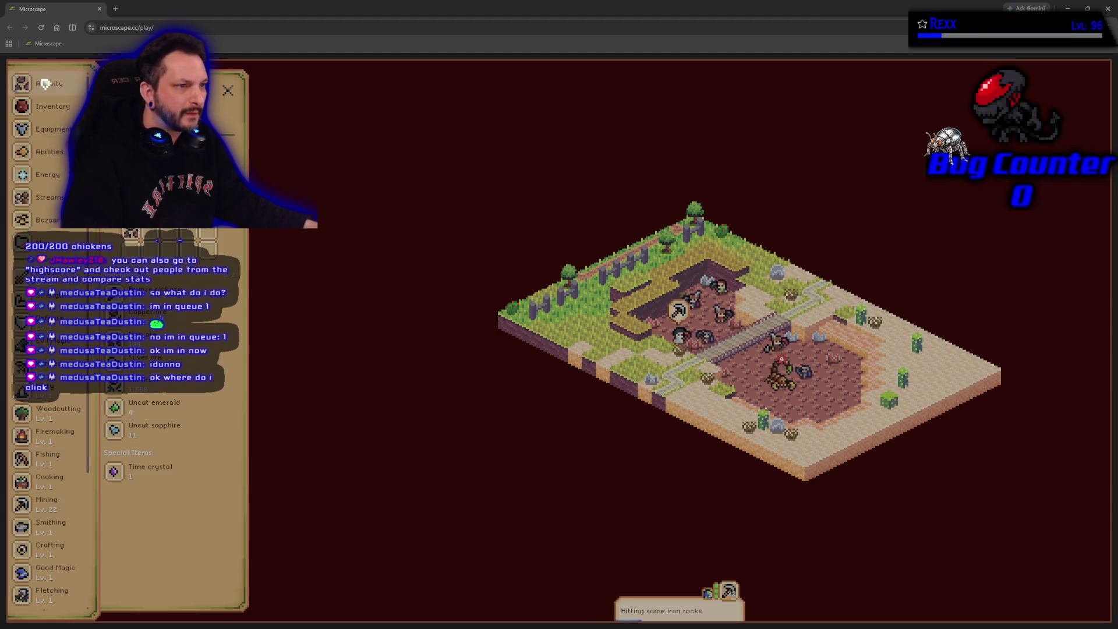
pyautogui.scroll(-3, 55, 417)
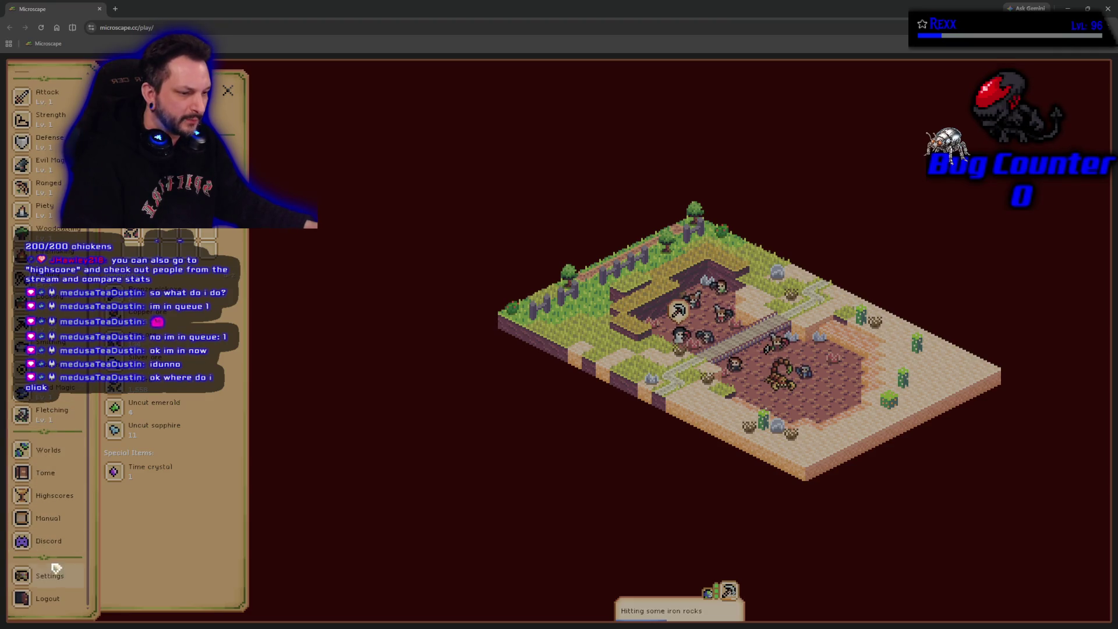
pyautogui.scroll(3, 46, 524)
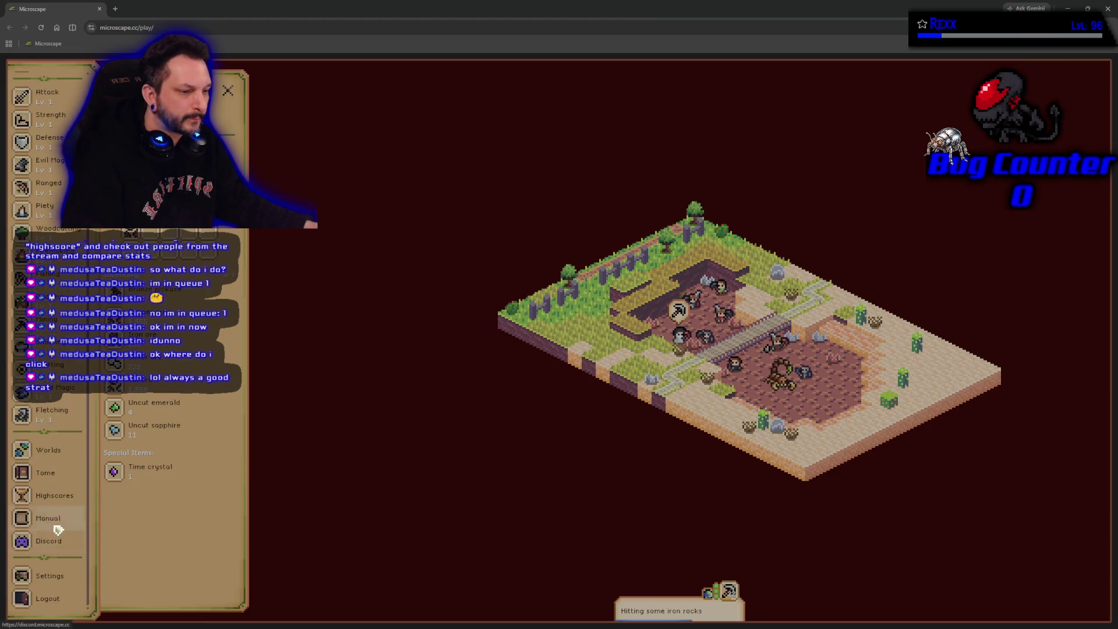
# Open the Game Manual, shrink the game window beside the editor, and go to abilities
pyautogui.click(56, 519)
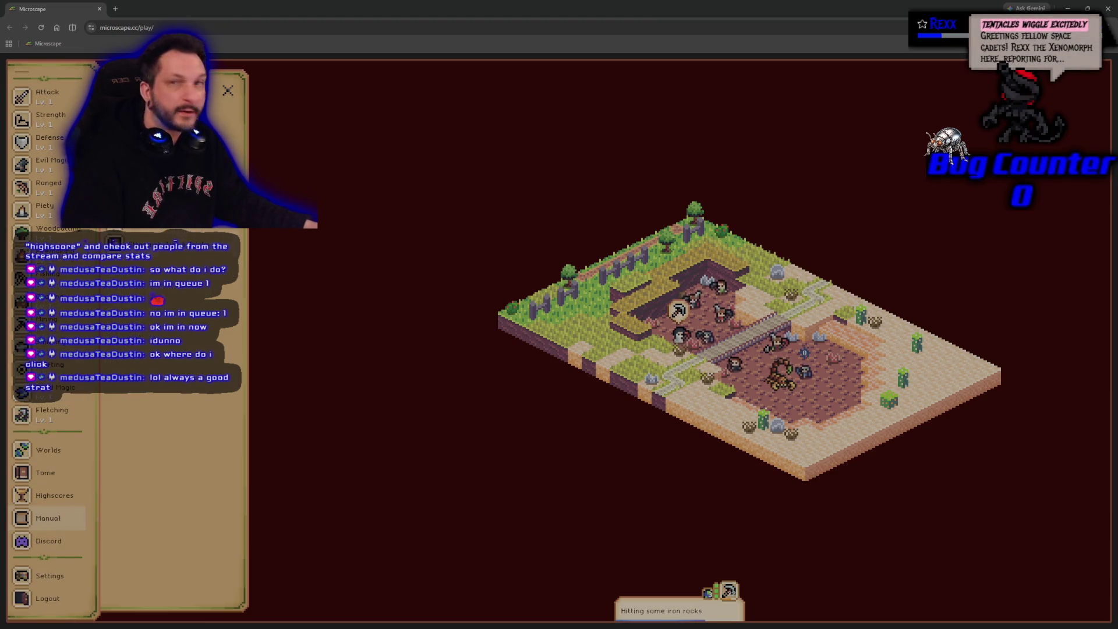
pyautogui.moveTo(269, 11); pyautogui.dragTo(560, 37)
pyautogui.scroll(-1, 485, 551)
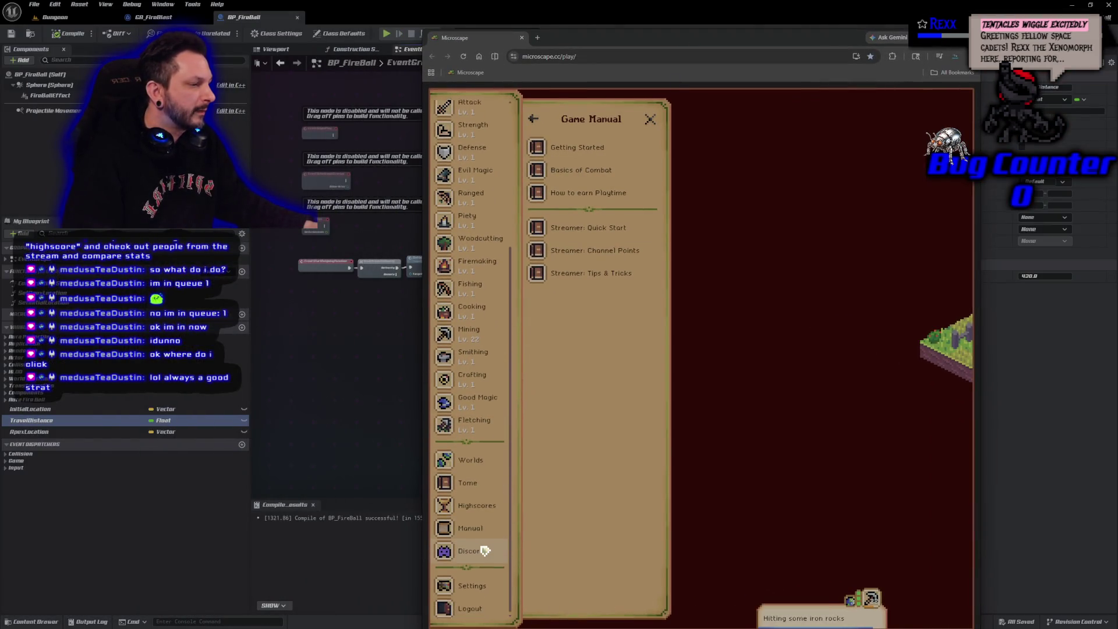
pyautogui.click(474, 528)
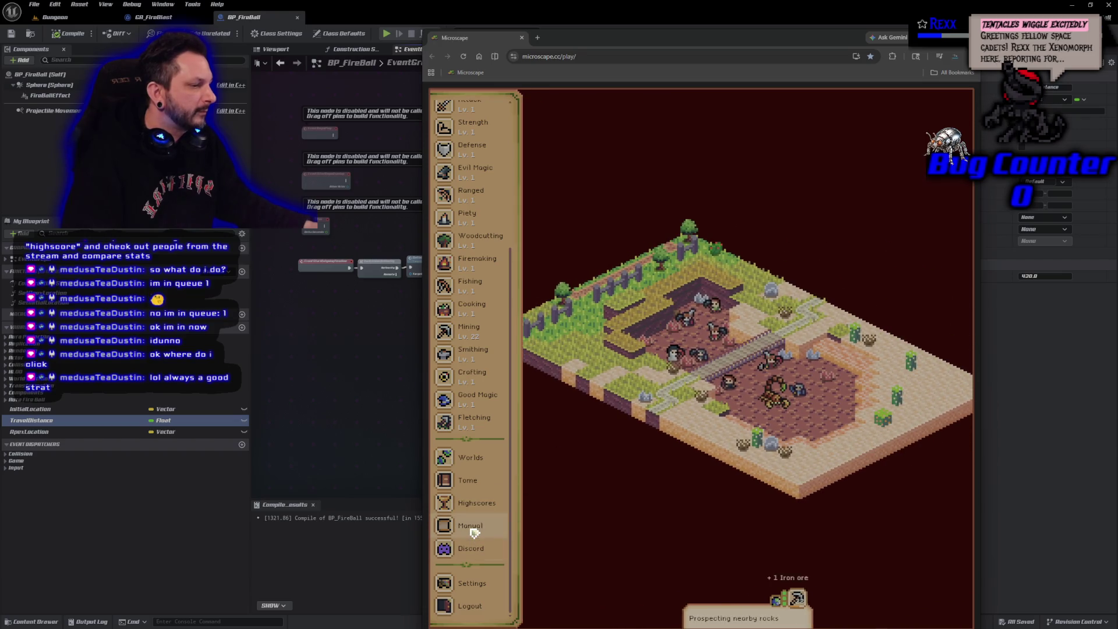
pyautogui.click(473, 527)
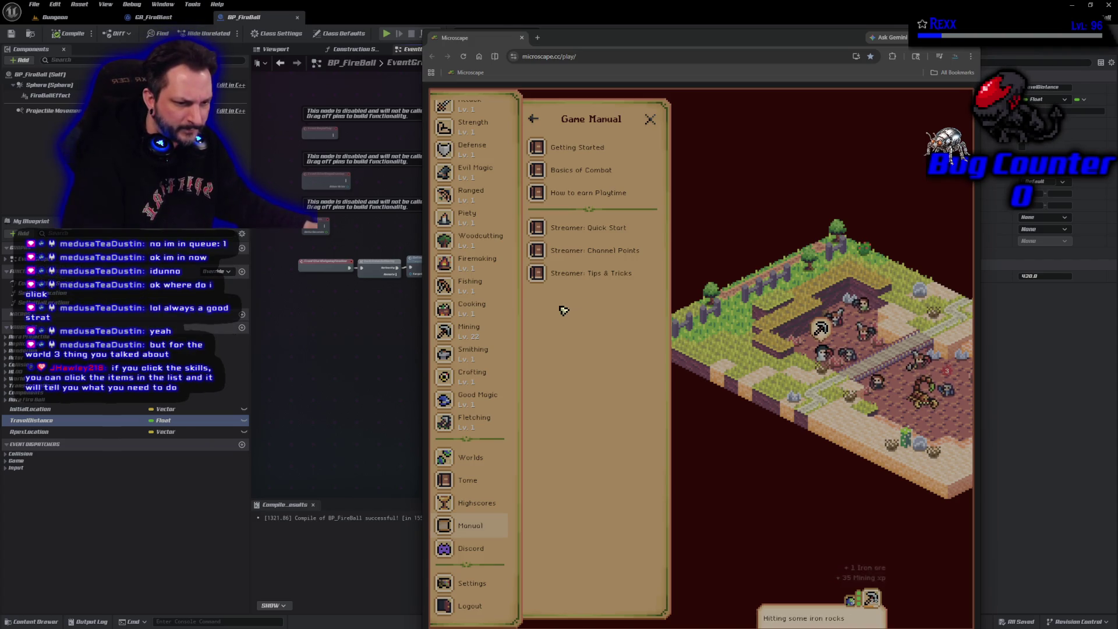
pyautogui.scroll(3, 468, 217)
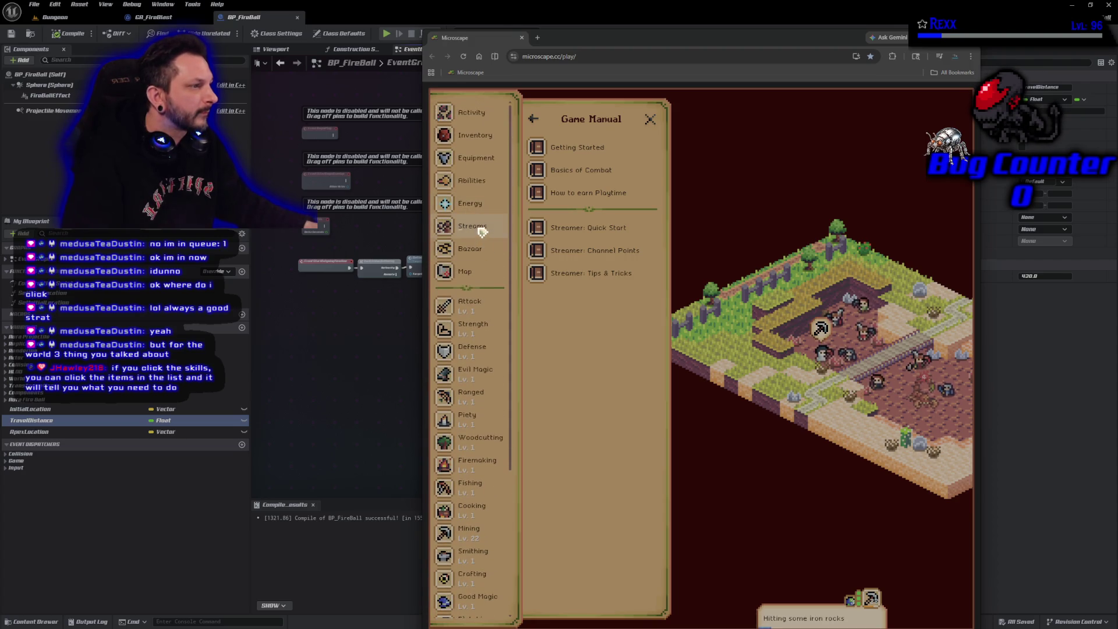
pyautogui.click(479, 186)
# View the Mixed Earth ability and Bronze Pickaxe details, then return to the Abilities overview
pyautogui.click(568, 204)
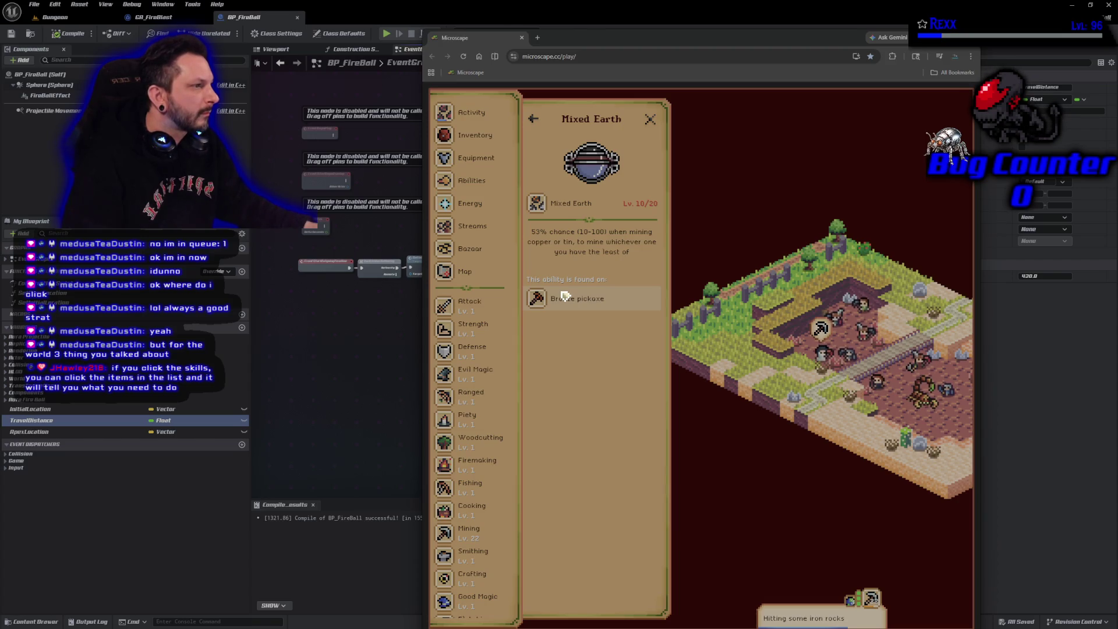
pyautogui.click(565, 296)
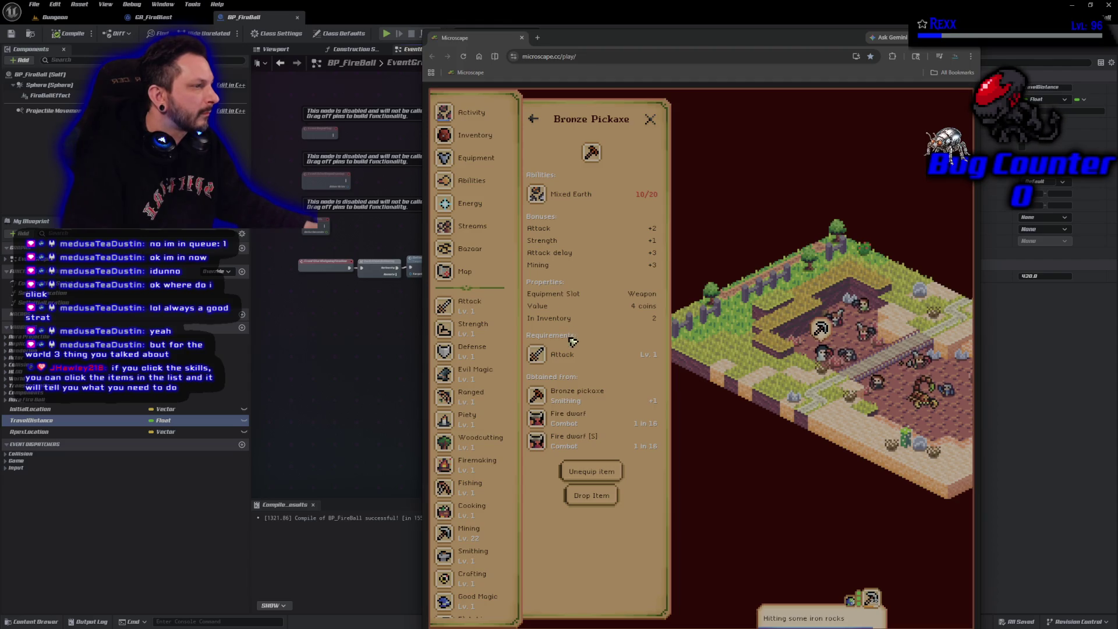
pyautogui.click(474, 182)
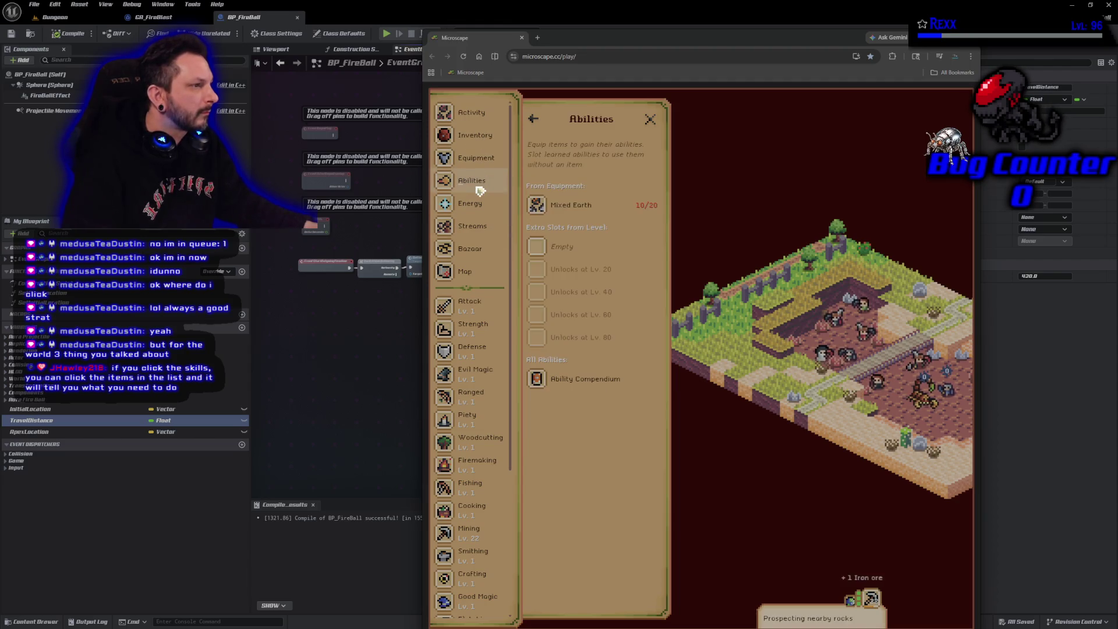
# Check the empty ability slot choices and browse the Ability Compendium
pyautogui.click(537, 247)
pyautogui.click(533, 119)
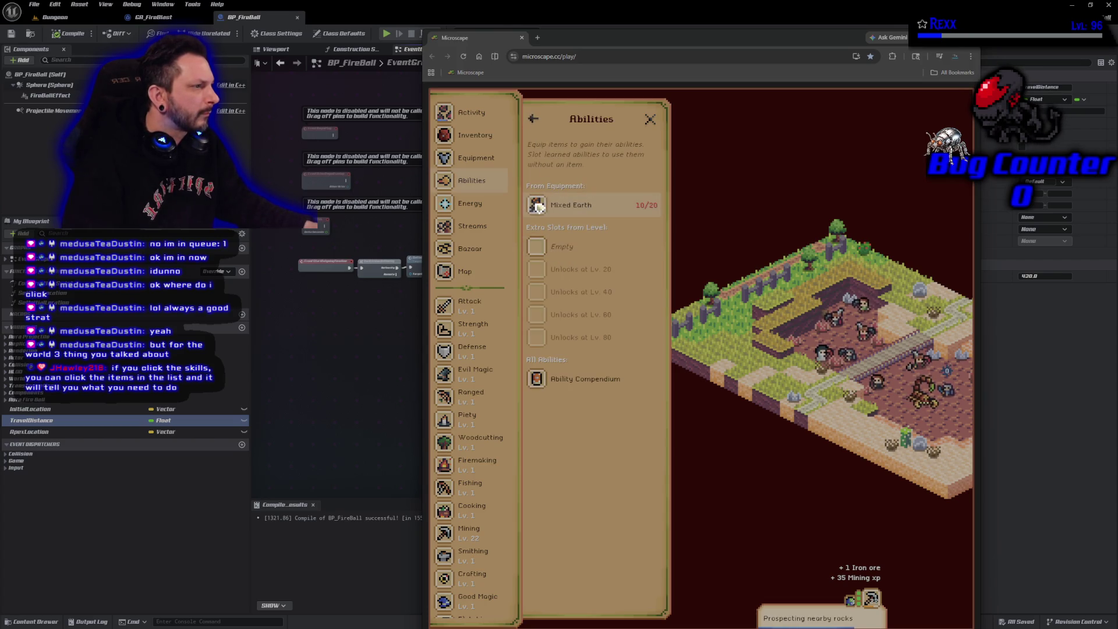
pyautogui.click(538, 256)
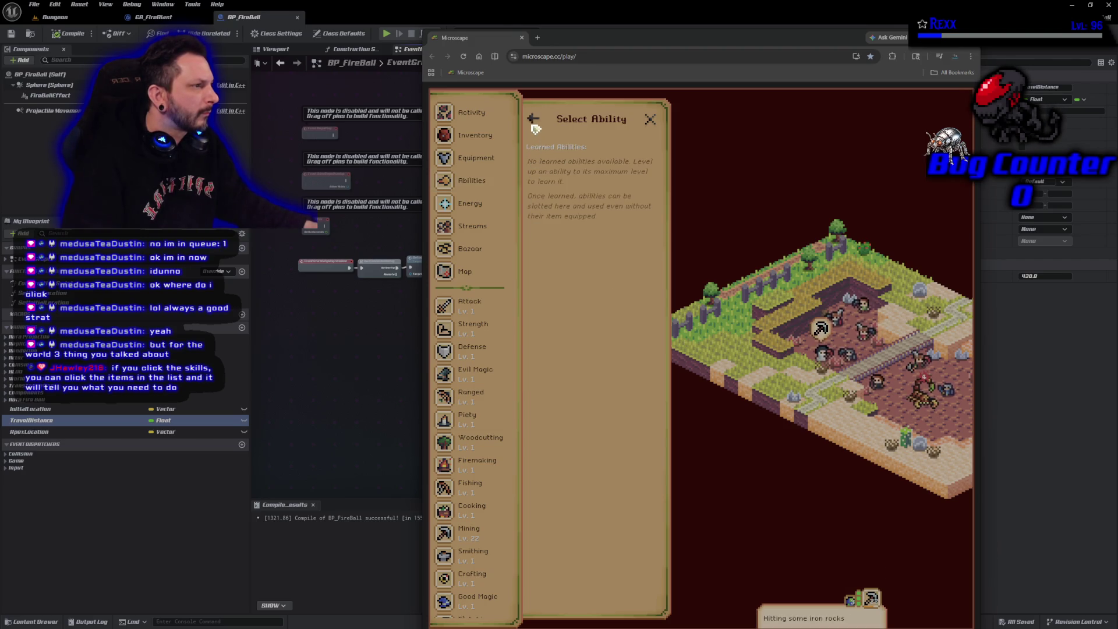
pyautogui.click(533, 120)
pyautogui.click(571, 379)
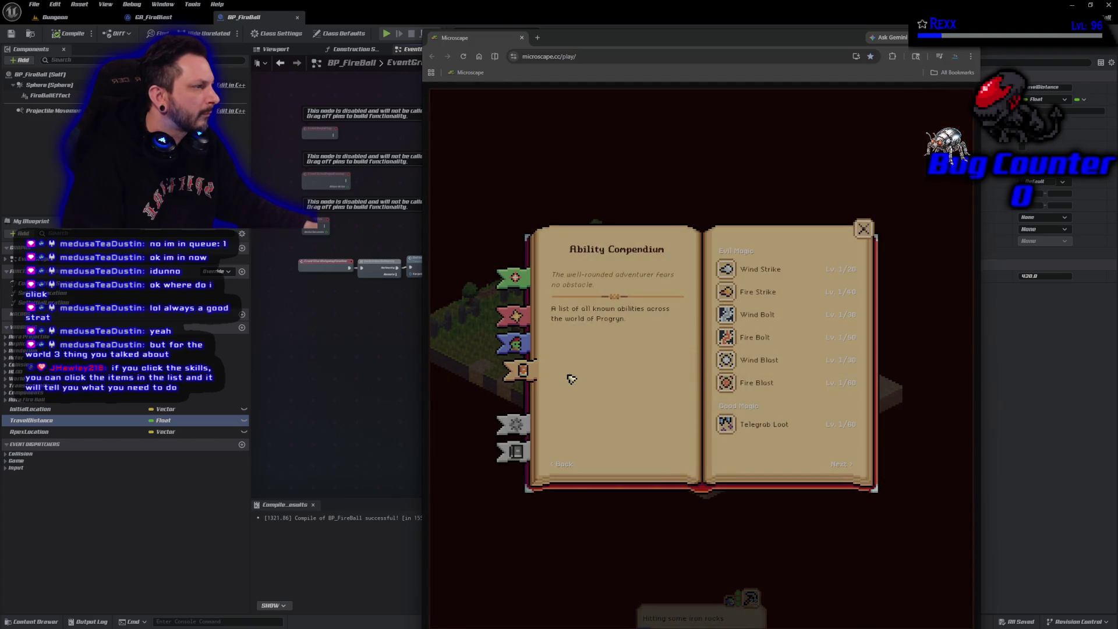
pyautogui.click(864, 229)
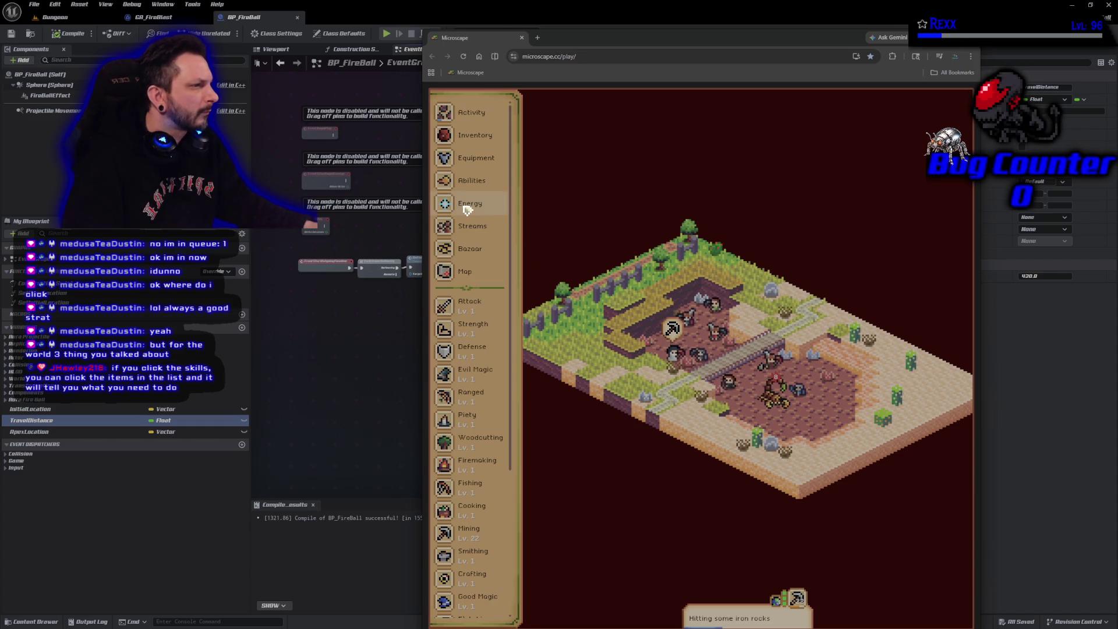
pyautogui.click(468, 207)
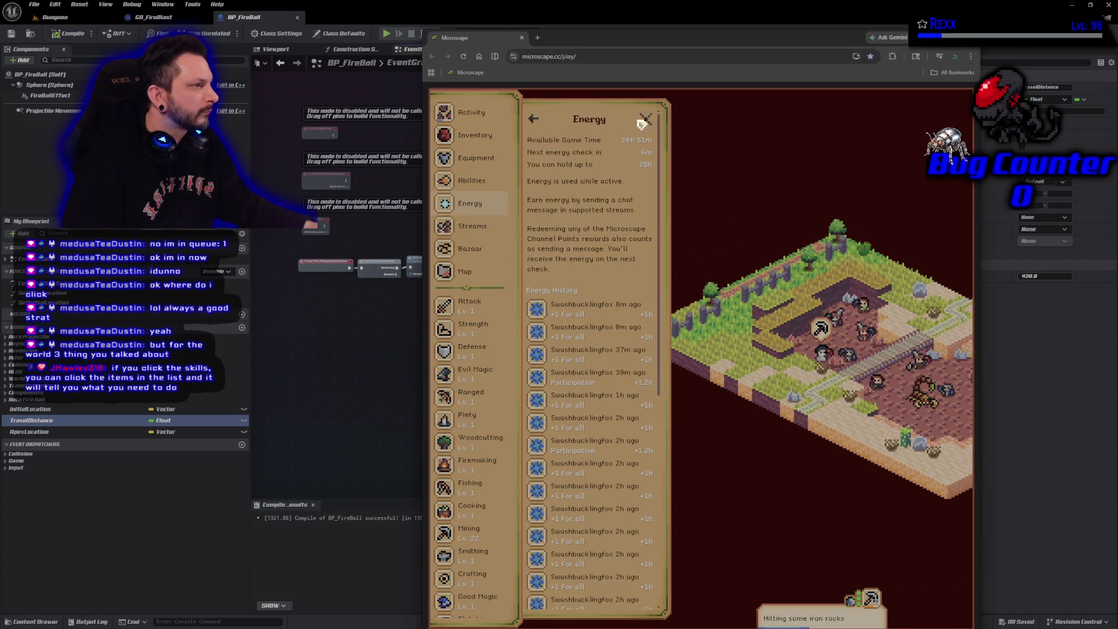
# Check Energy and the Mixed Earth limit break requirements, then switch back to Unreal
pyautogui.click(644, 120)
pyautogui.click(481, 182)
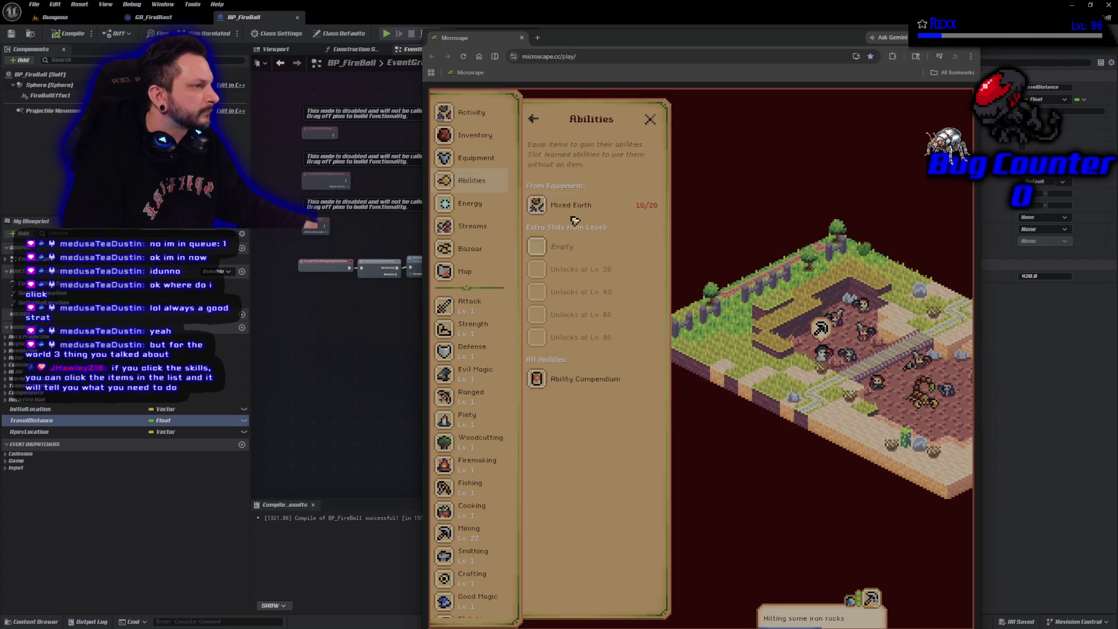
pyautogui.click(579, 210)
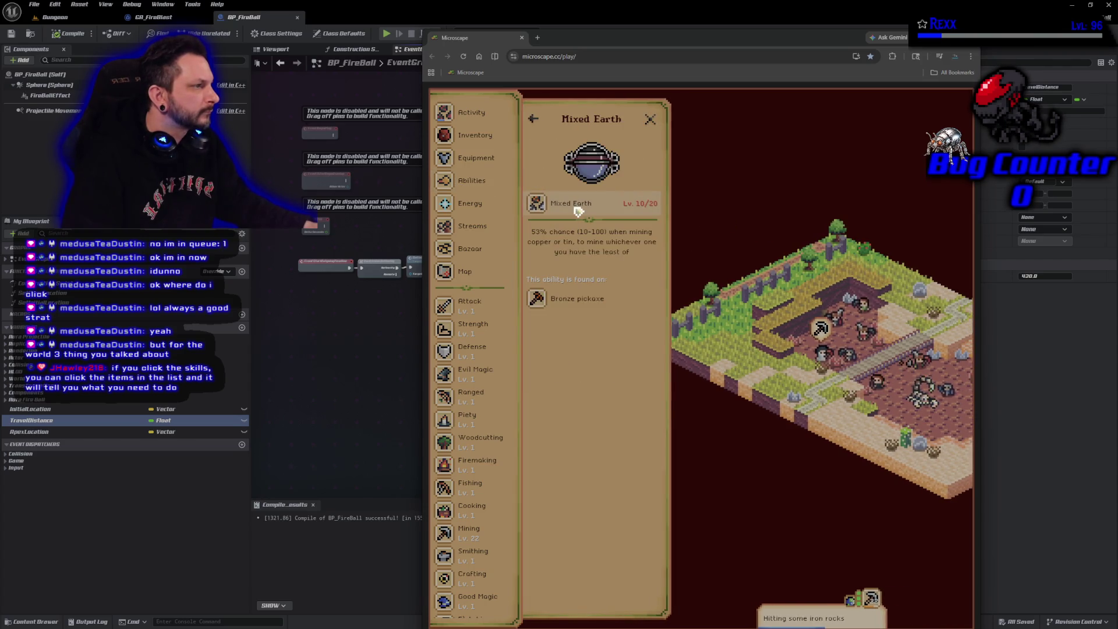
pyautogui.click(579, 209)
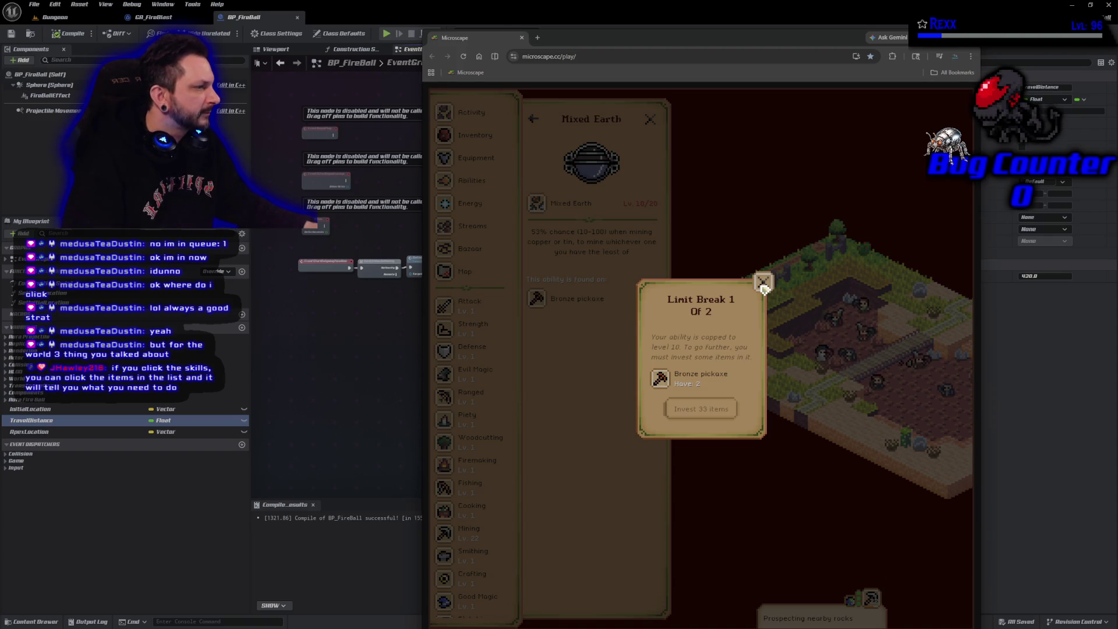
pyautogui.click(764, 283)
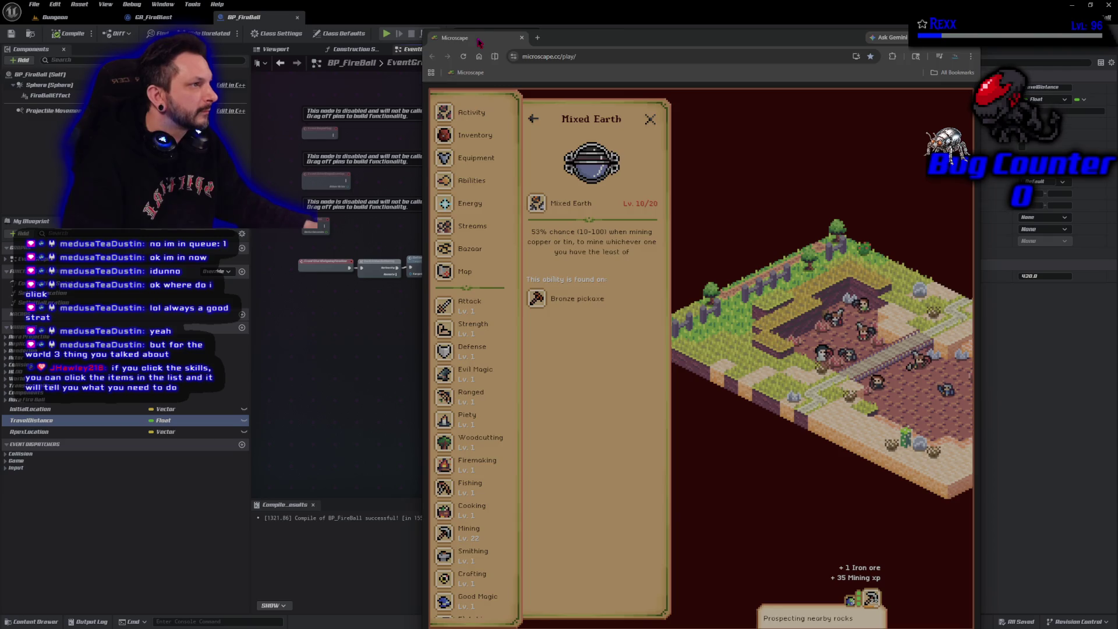
pyautogui.hotkey('alt', 'Tab')
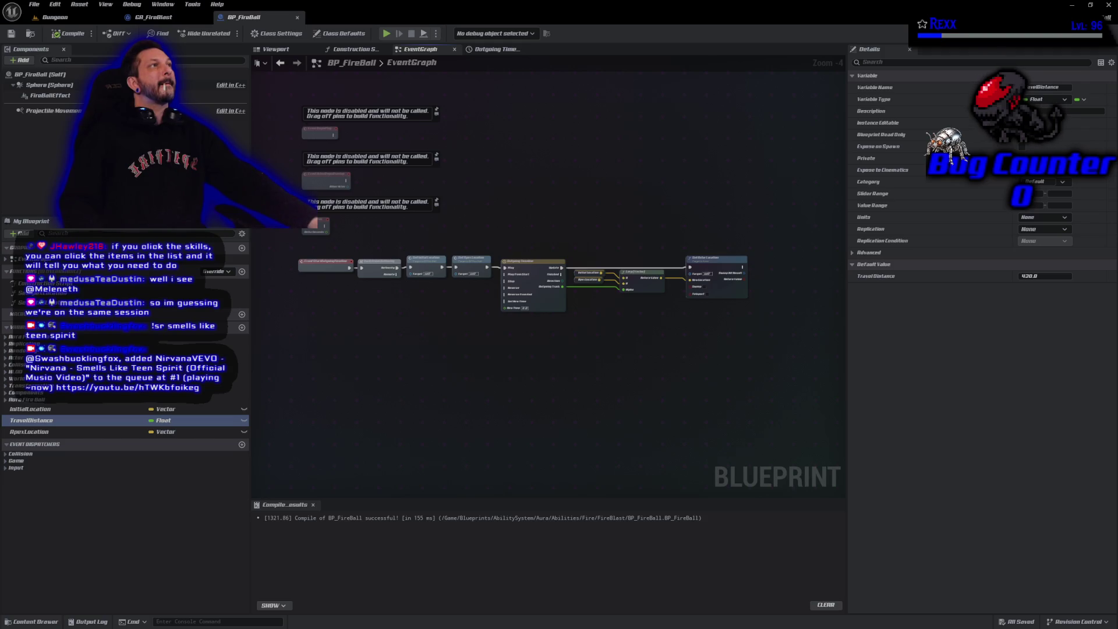
pyautogui.scroll(4, 564, 352)
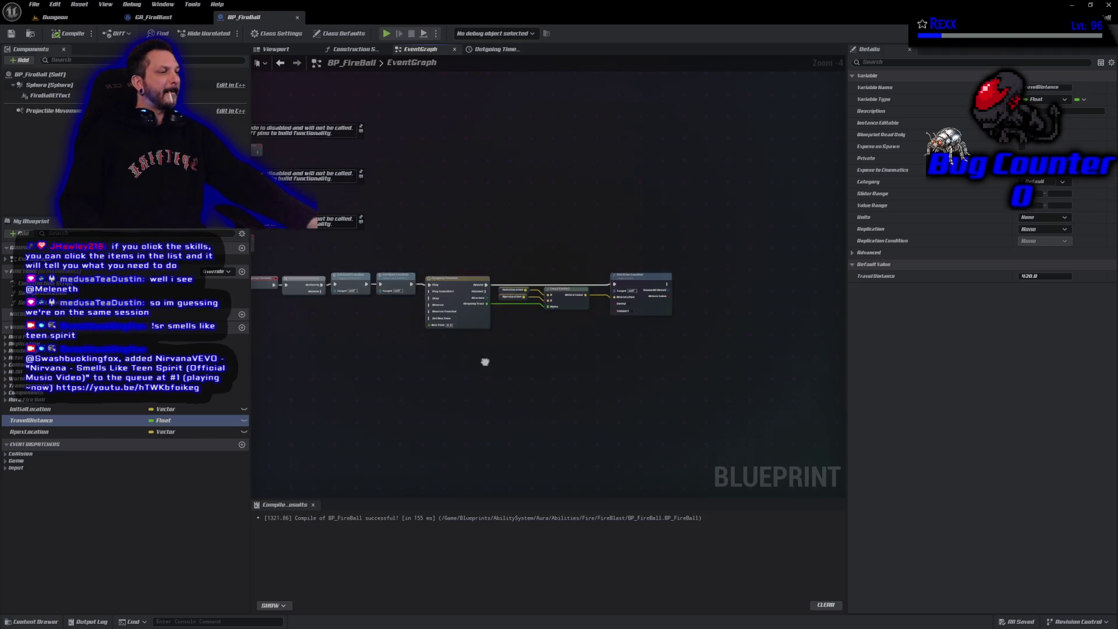
# Add a Timeline node named ReturningTimeline, compile the Blueprint, and open the timeline
pyautogui.rightClick(529, 374)
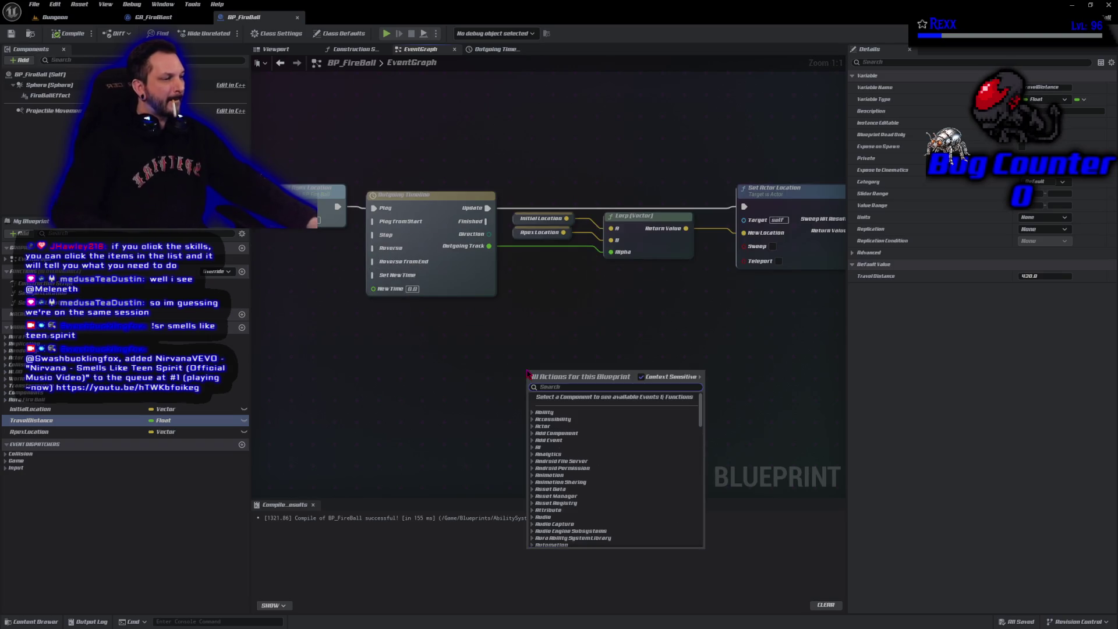
pyautogui.write('add timeline')
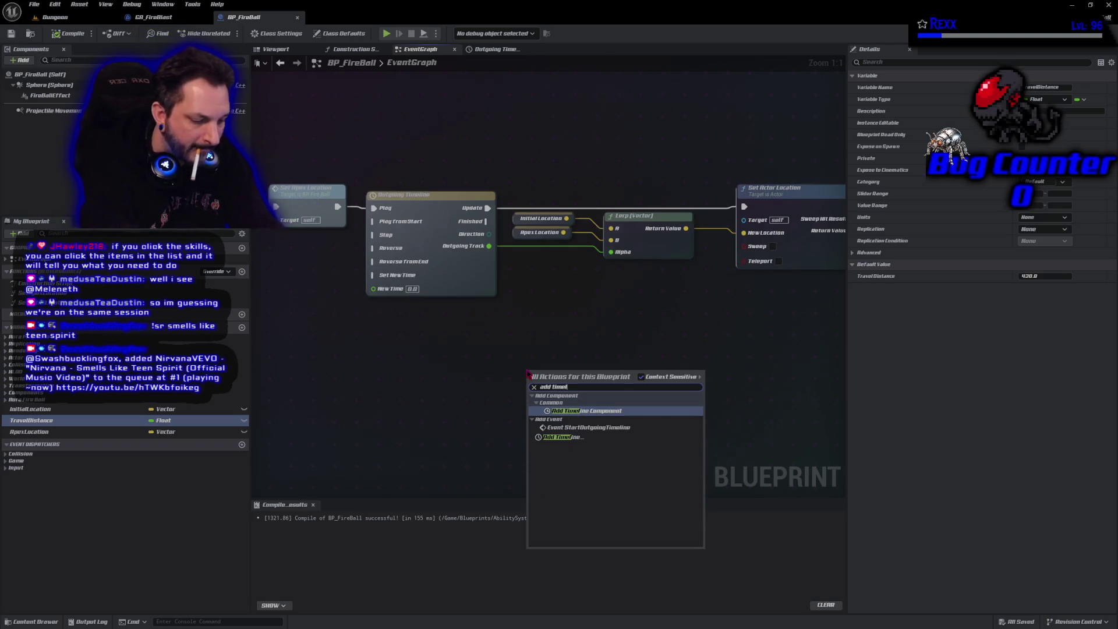
pyautogui.press('Down')
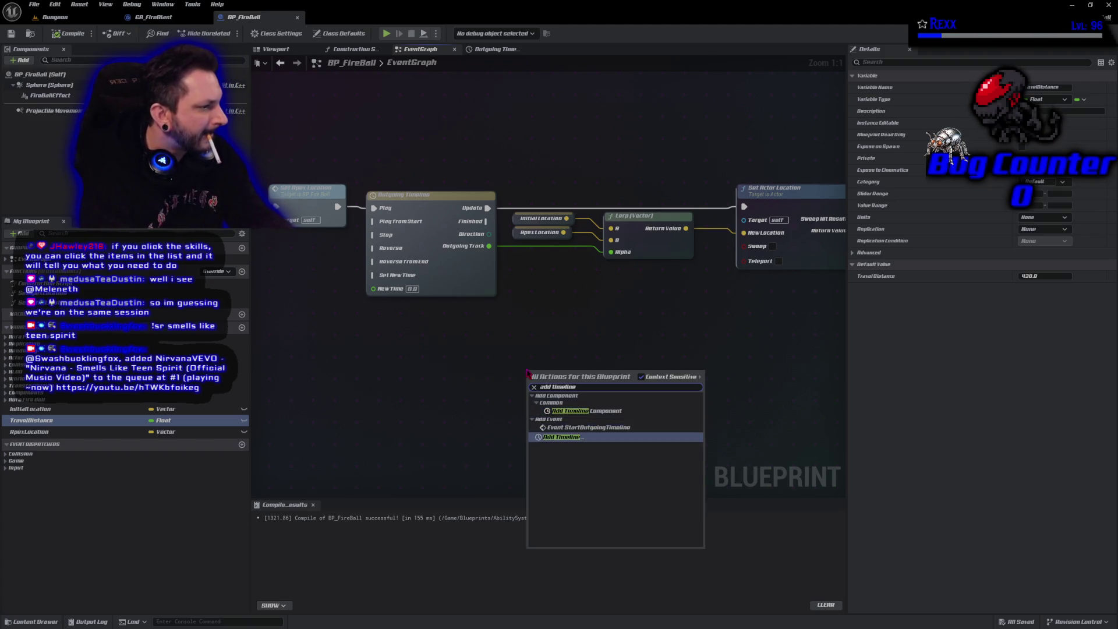
pyautogui.press('Return')
pyautogui.write('R')
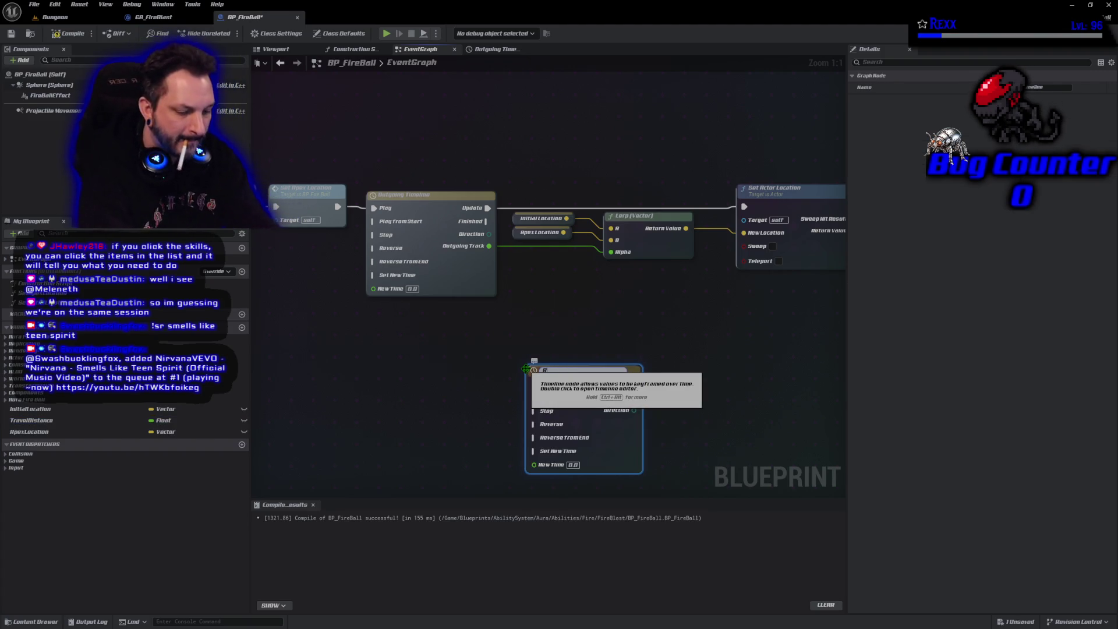
pyautogui.write('eturningTimeline')
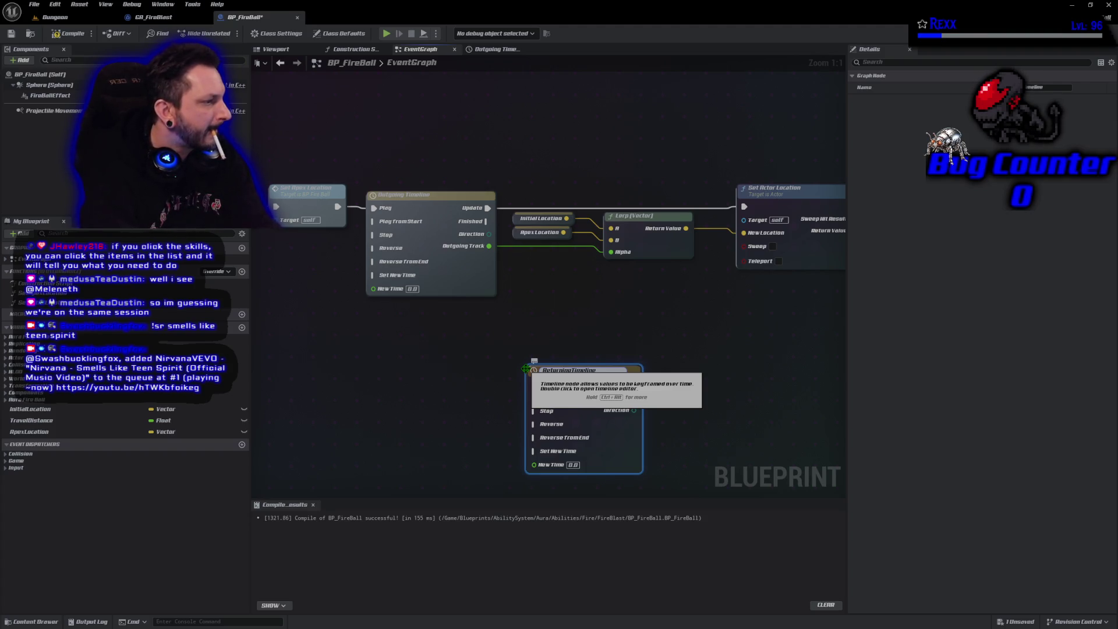
pyautogui.press('Return')
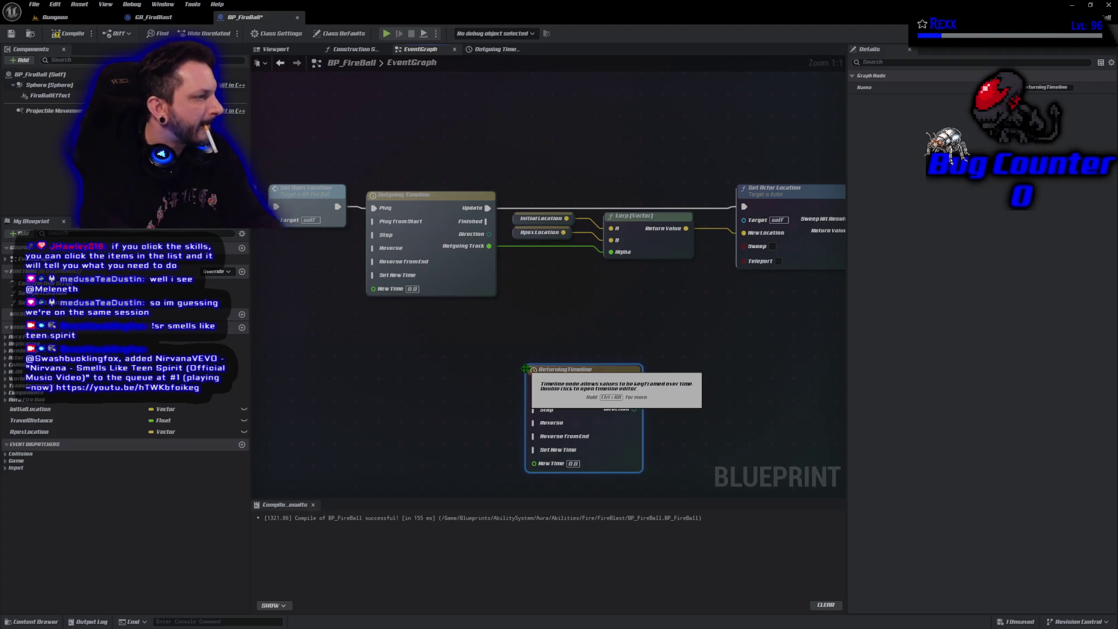
pyautogui.click(70, 33)
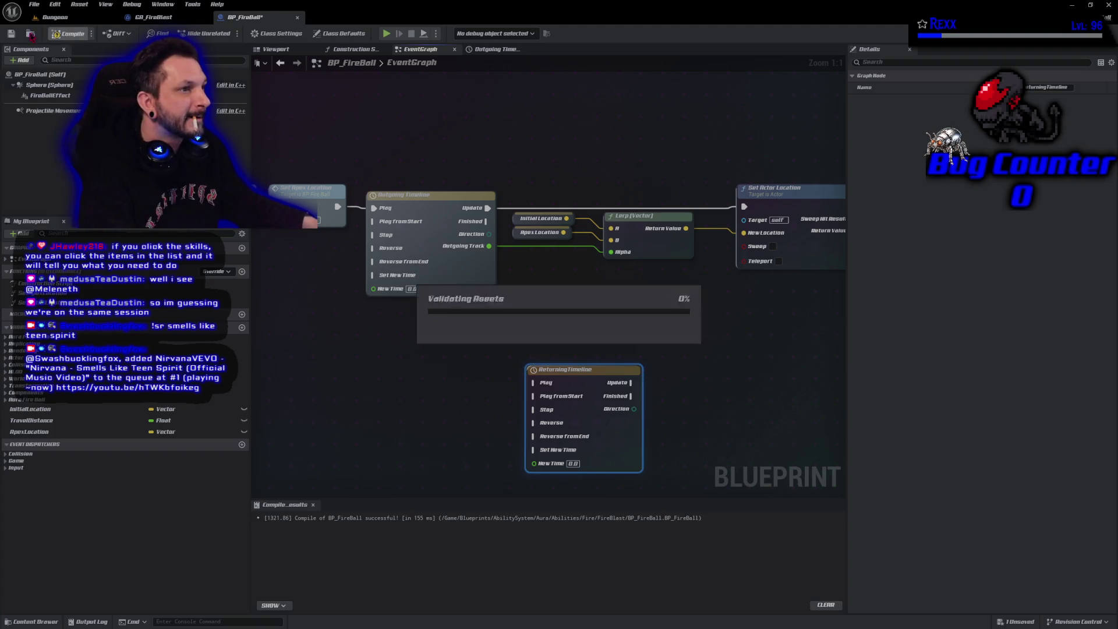
pyautogui.doubleClick(579, 373)
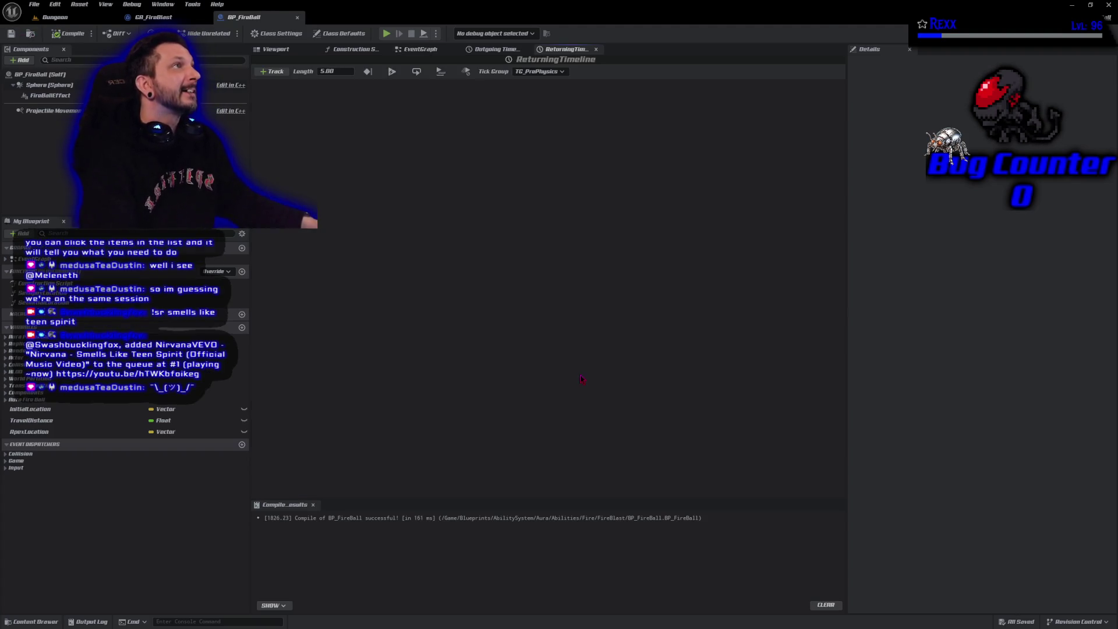
# Wire the outgoing timeline's Finished pin to ReturningTimeline's Play input
pyautogui.click(419, 49)
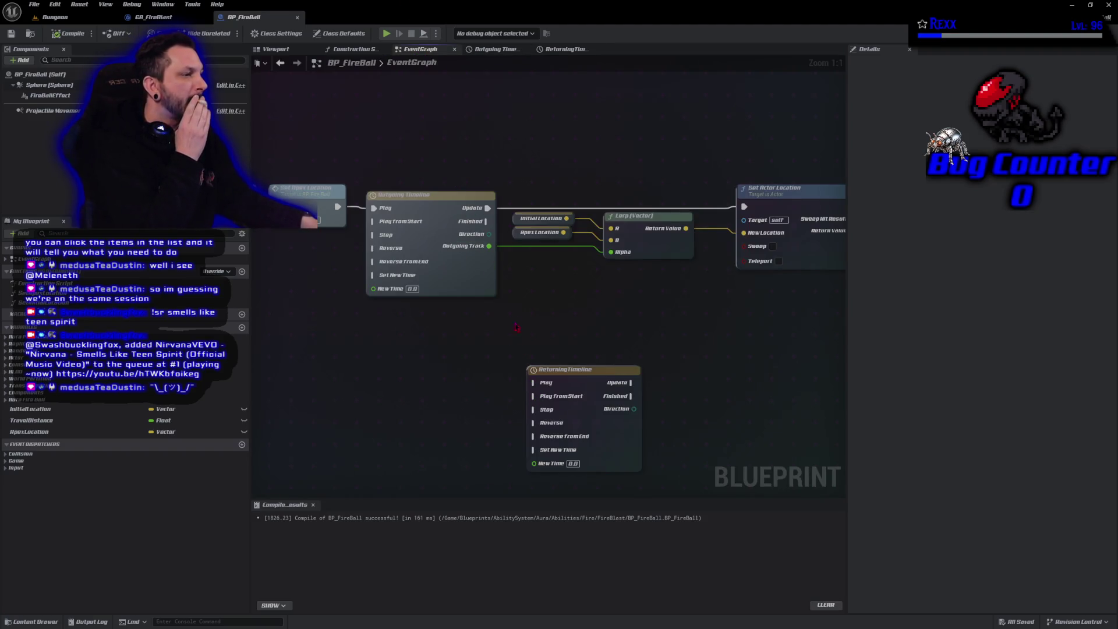
pyautogui.moveTo(486, 221)
pyautogui.mouseDown()
pyautogui.moveTo(512, 230)
pyautogui.moveTo(534, 385)
pyautogui.moveTo(546, 351)
pyautogui.mouseUp()
pyautogui.moveTo(692, 404)
pyautogui.mouseDown()
pyautogui.moveTo(644, 365)
pyautogui.moveTo(591, 358)
pyautogui.mouseUp()
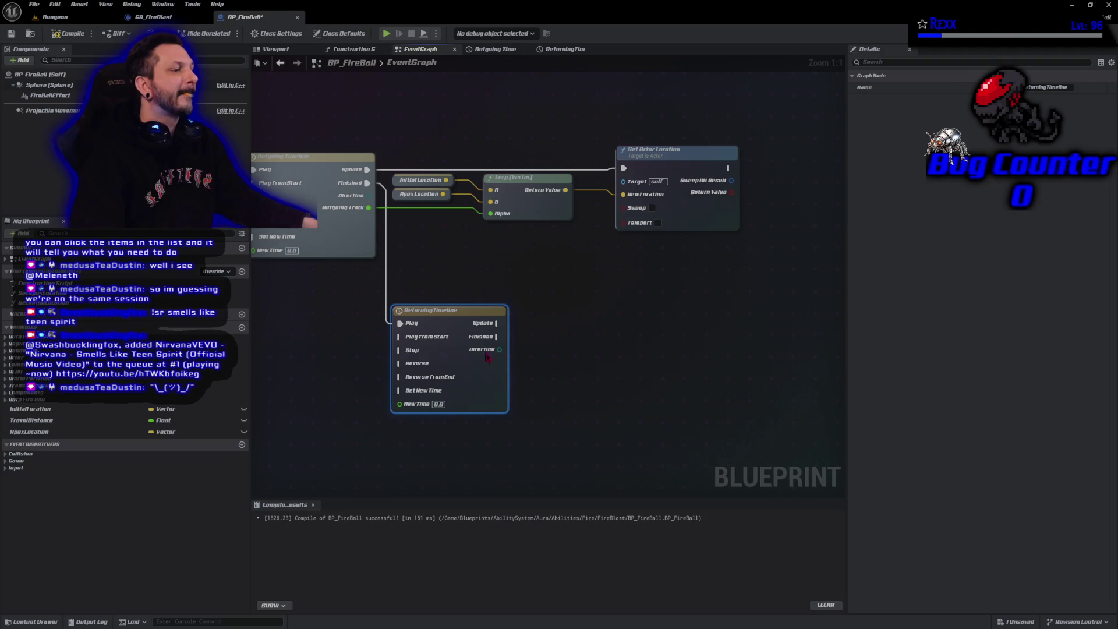
# Add a float track named ReturningTrack inside ReturningTimeline
pyautogui.doubleClick(443, 304)
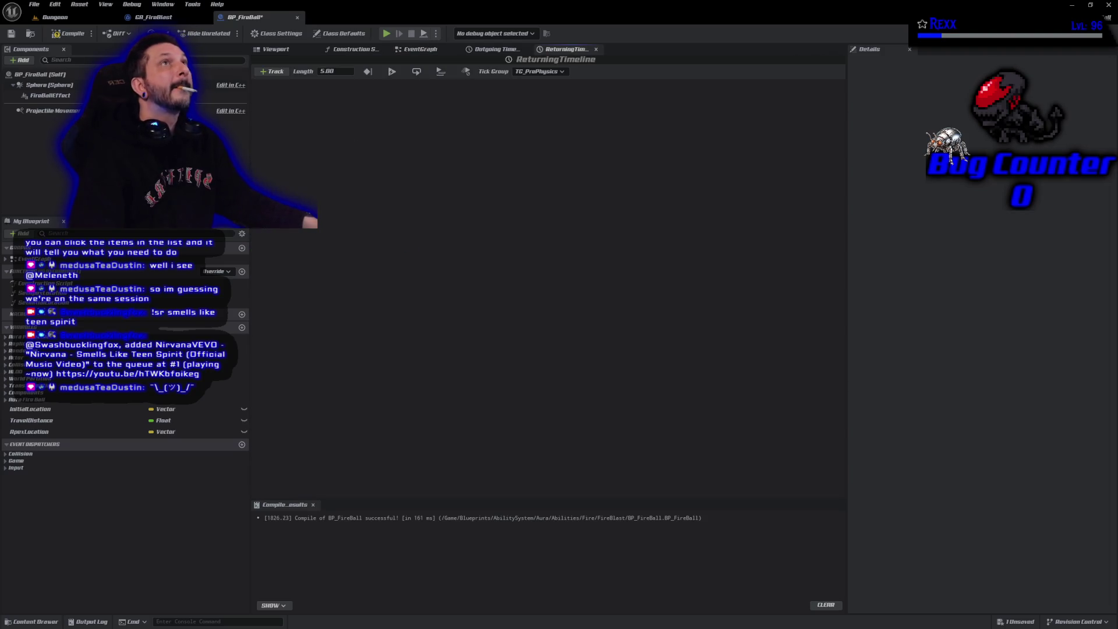
pyautogui.click(272, 71)
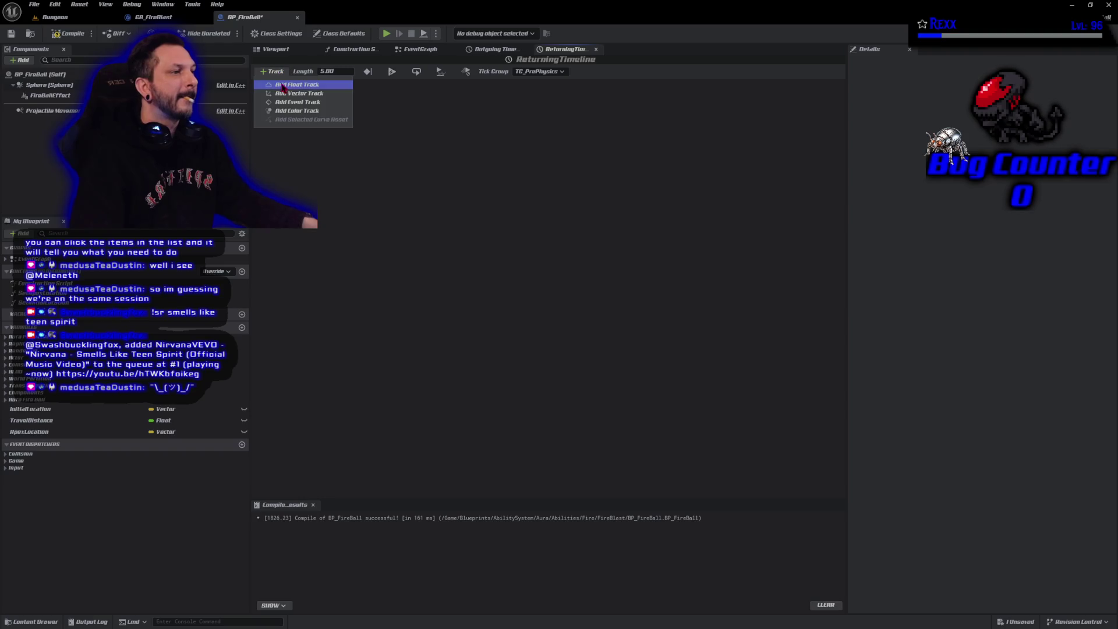
pyautogui.click(280, 82)
pyautogui.write('ReturningTrack')
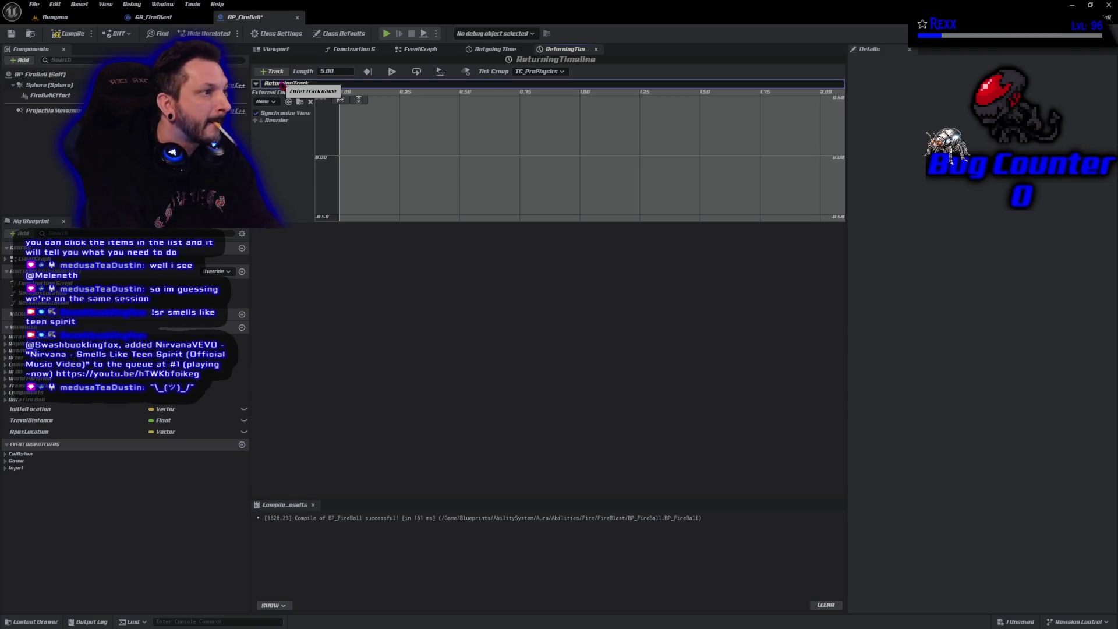
pyautogui.press('Return')
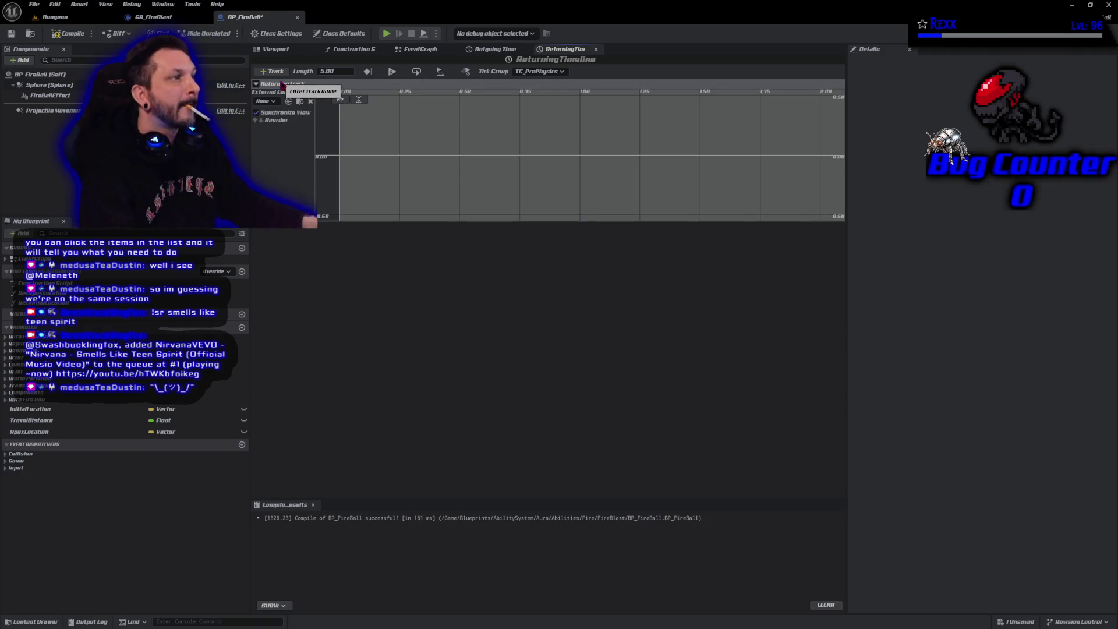
# Set the timeline length to 1.00, then compile and save BP_FireBall
pyautogui.click(333, 71)
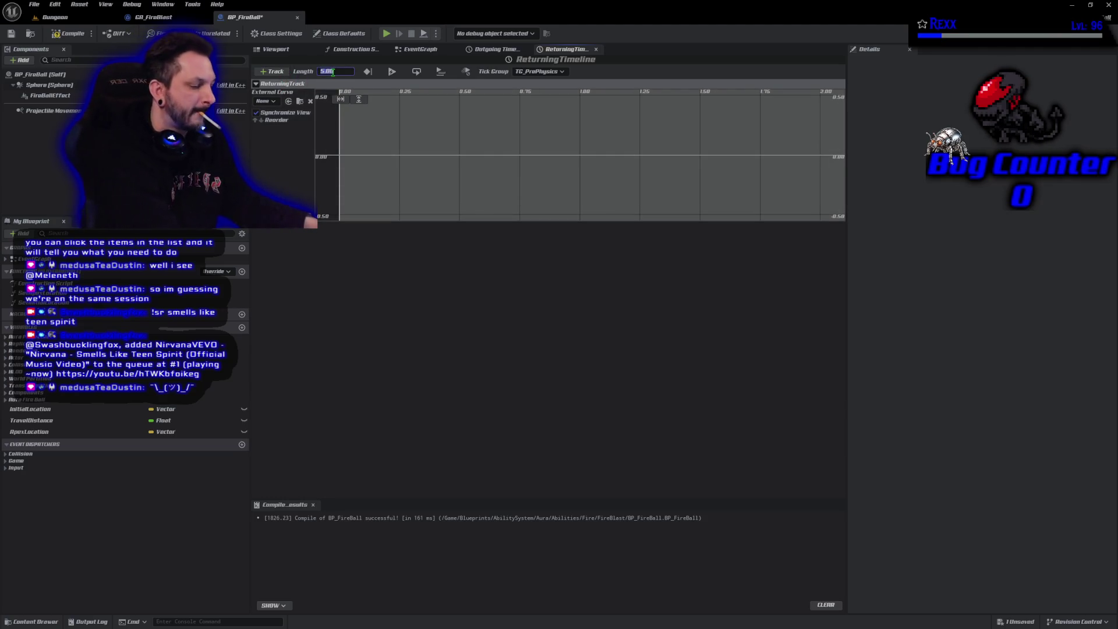
pyautogui.write('1')
pyautogui.press('Return')
pyautogui.click(69, 34)
pyautogui.click(11, 34)
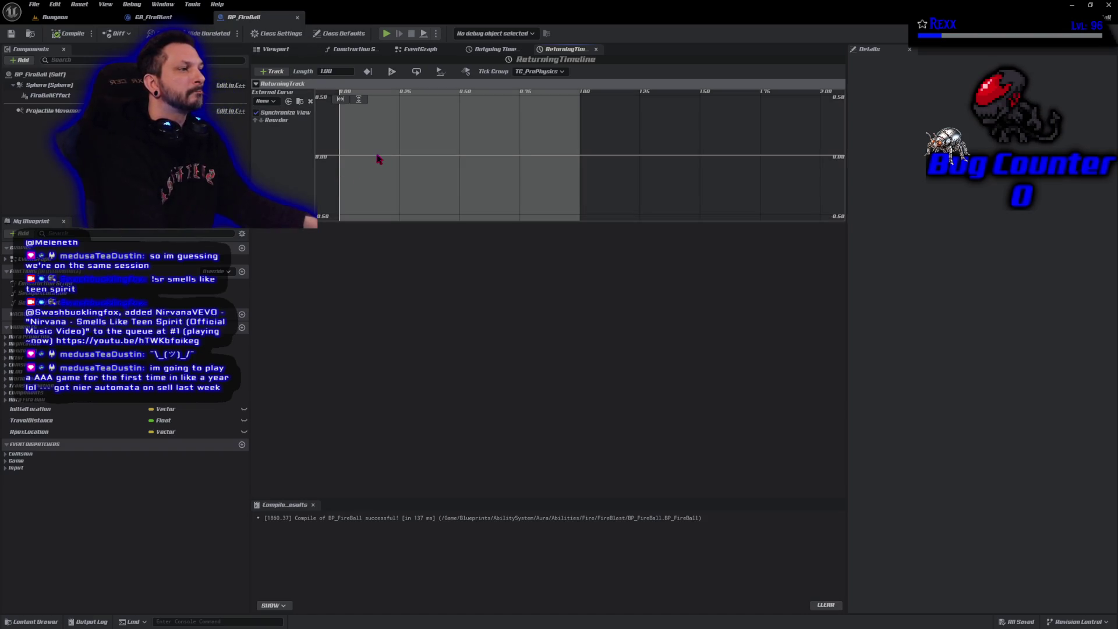
# Add a key on ReturningTrack at time 0 with value 0
pyautogui.rightClick(394, 166)
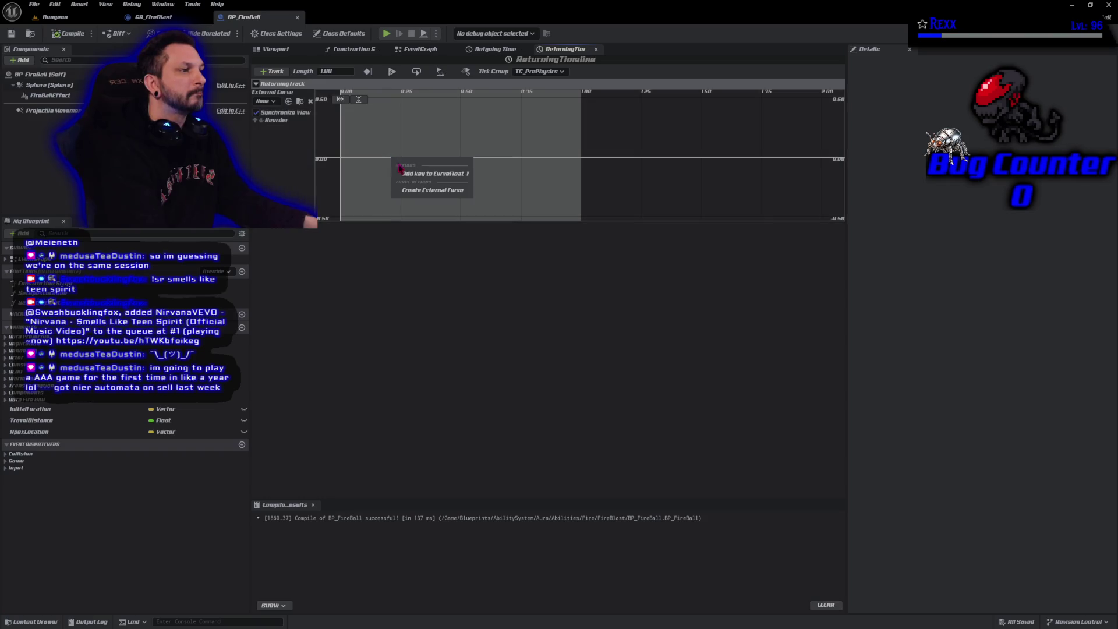
pyautogui.click(410, 174)
pyautogui.click(406, 99)
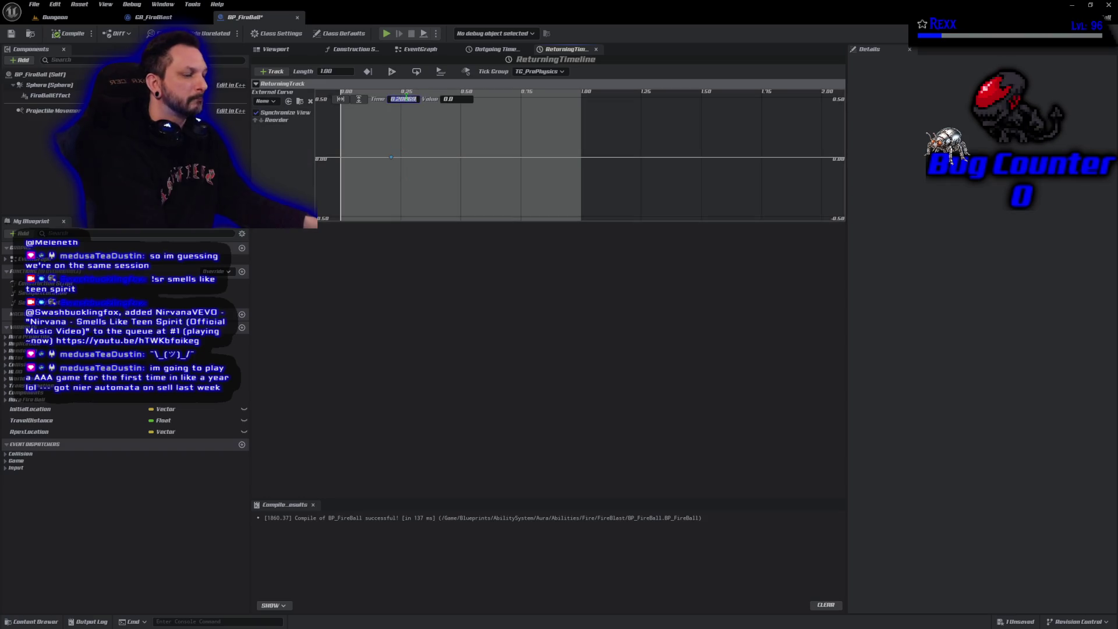
pyautogui.write('0')
pyautogui.press('Tab')
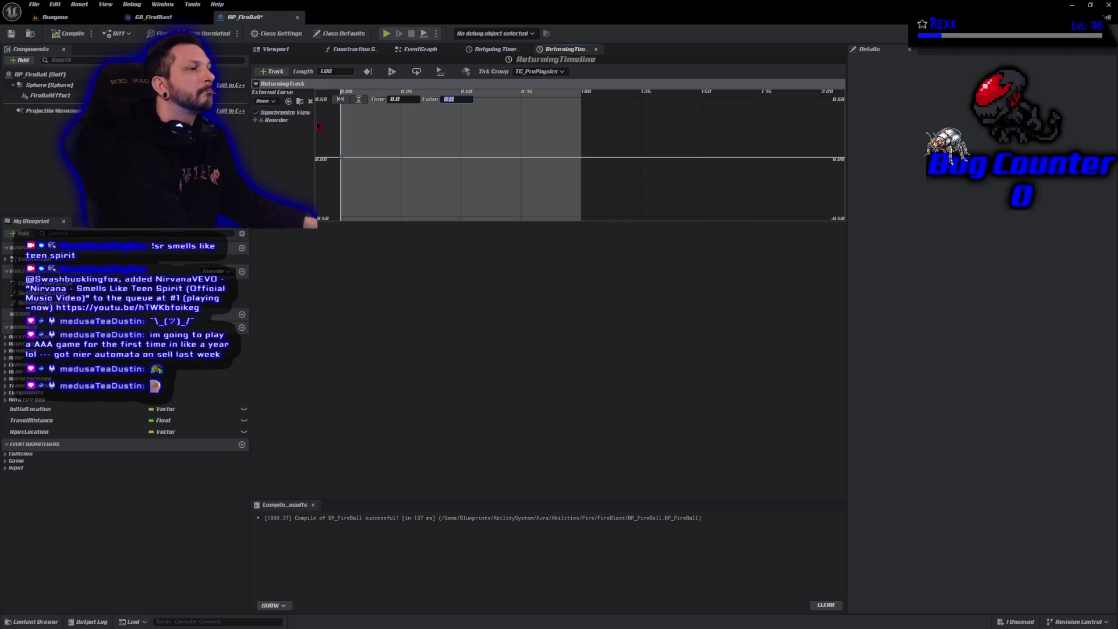
# Add a second key at time 1 with value 1, then compile
pyautogui.rightClick(477, 163)
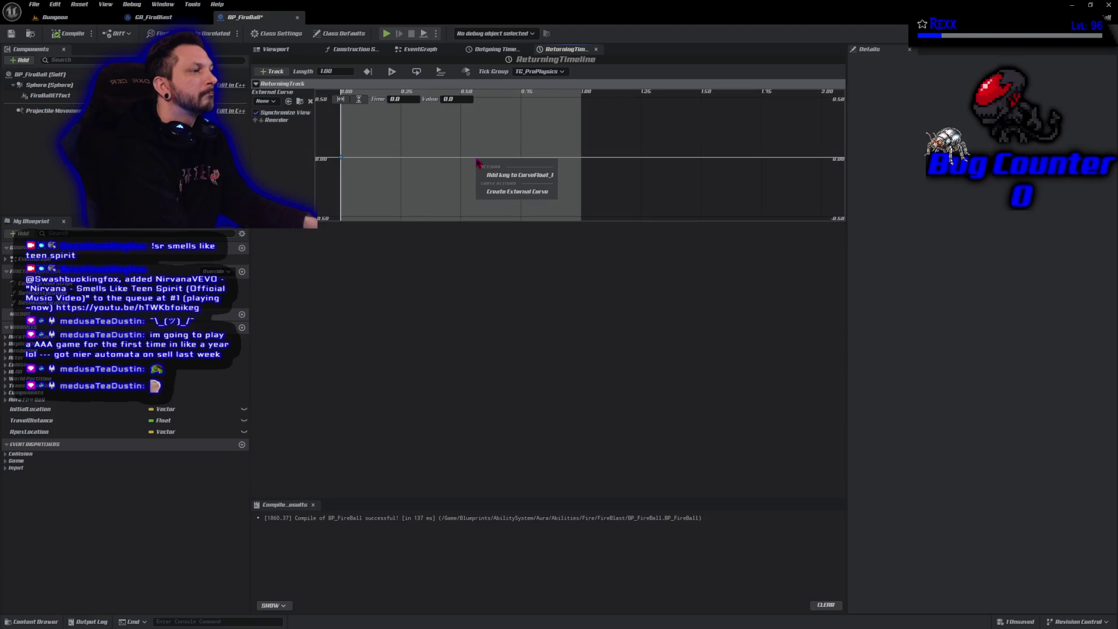
pyautogui.click(488, 177)
pyautogui.write('1')
pyautogui.click(462, 99)
pyautogui.write('1')
pyautogui.press('Return')
pyautogui.scroll(-4, 454, 186)
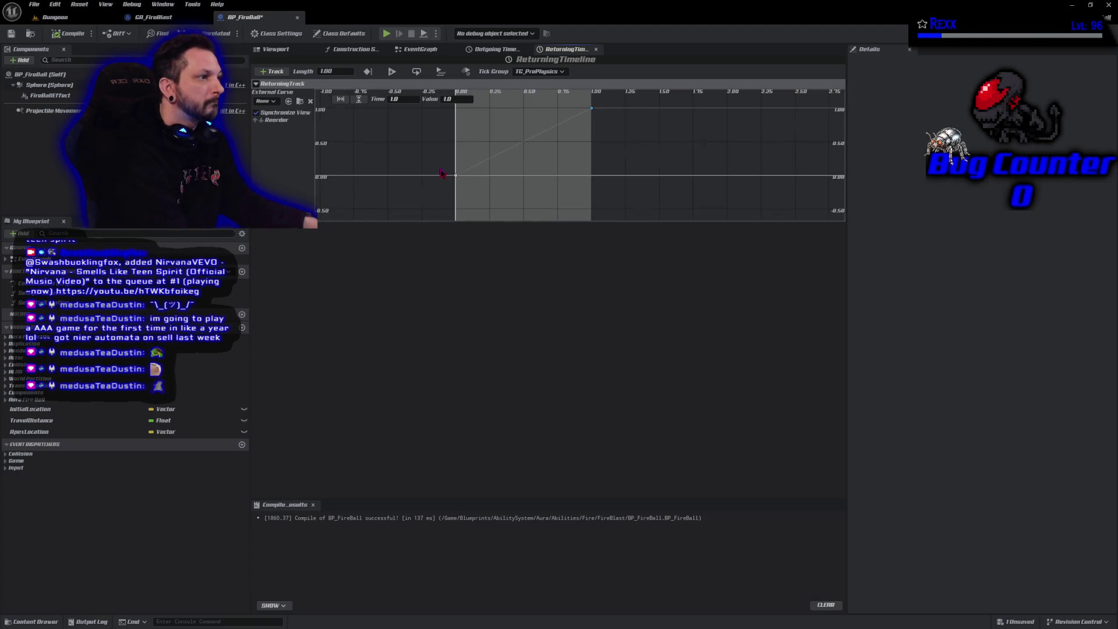
pyautogui.click(68, 33)
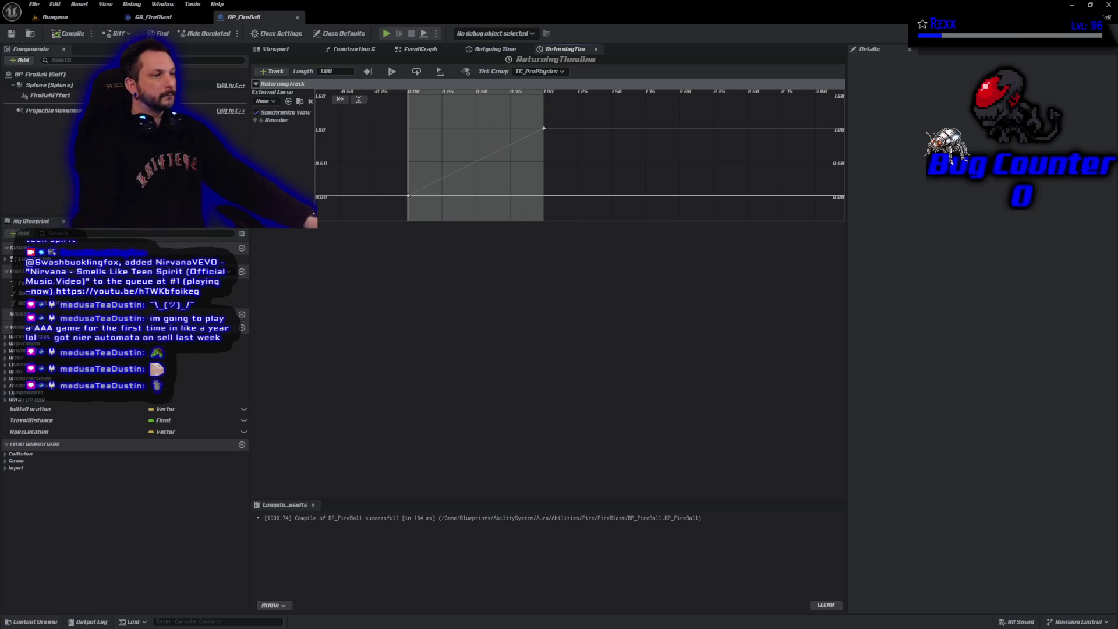
# Set both keys to Auto interpolation, steepen the final tangent, and save
pyautogui.click(409, 199)
pyautogui.keyDown('shift'); pyautogui.click(546, 129); pyautogui.keyUp('shift')
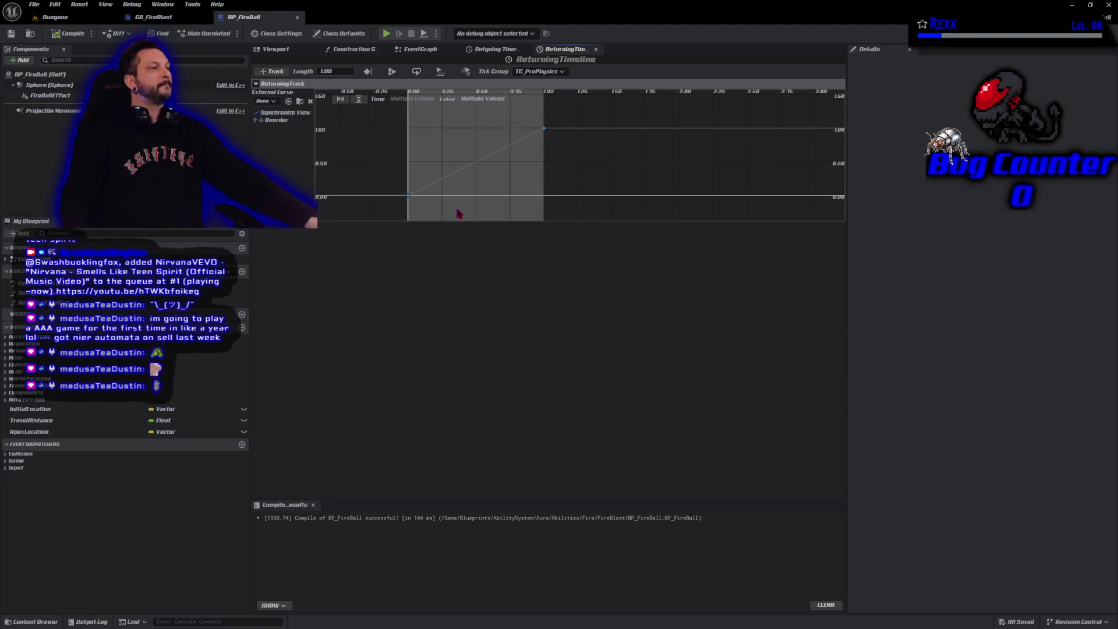
pyautogui.rightClick(409, 201)
pyautogui.click(423, 216)
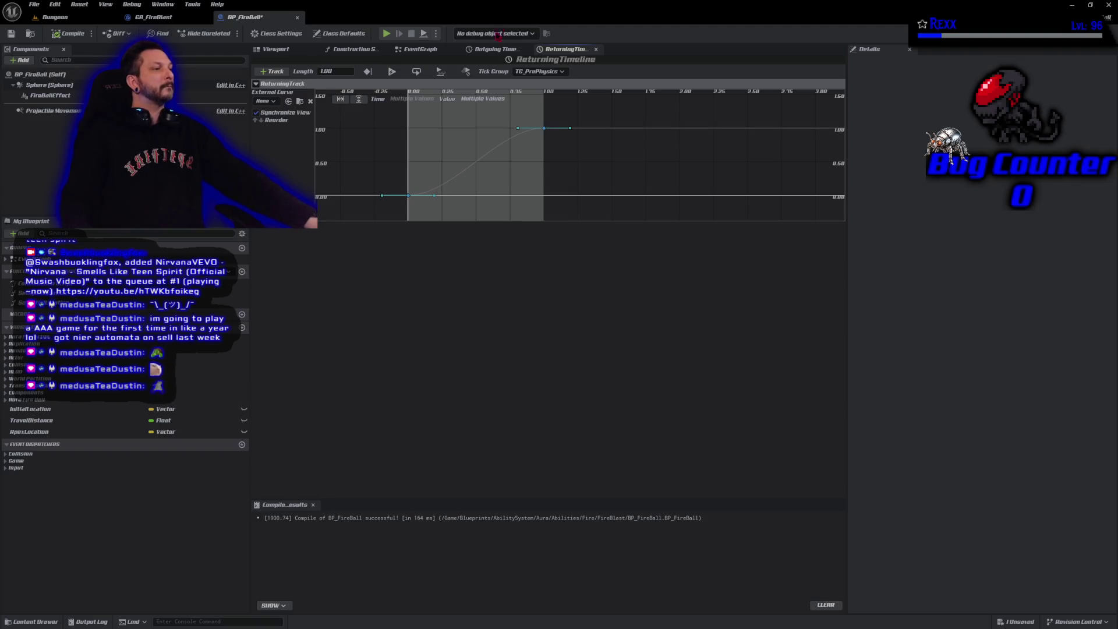
pyautogui.moveTo(519, 132); pyautogui.dragTo(513, 178)
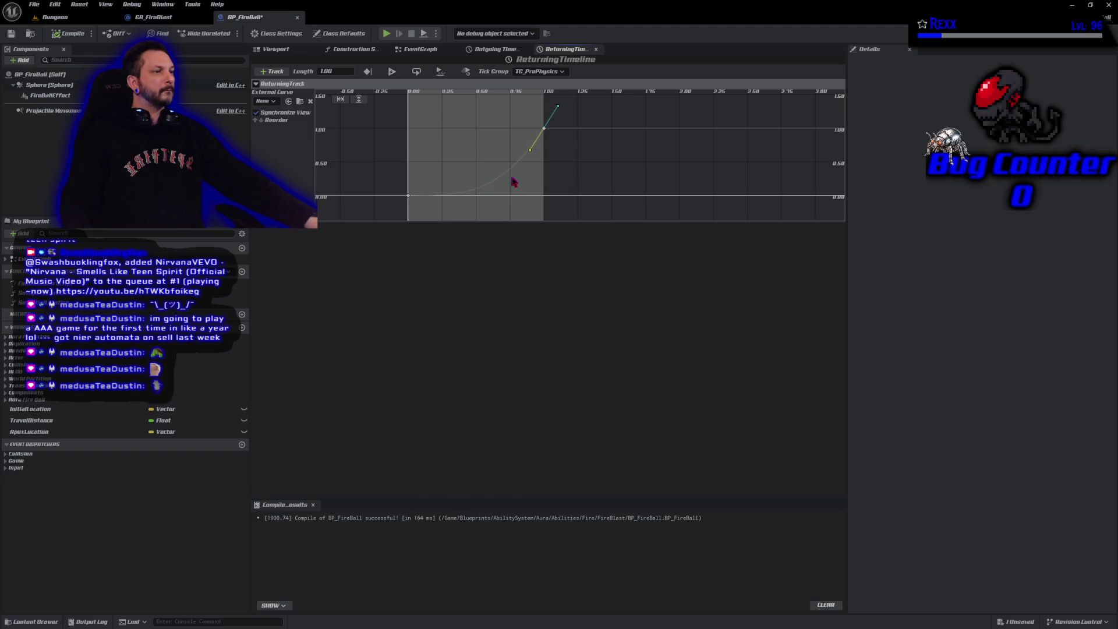
pyautogui.click(11, 35)
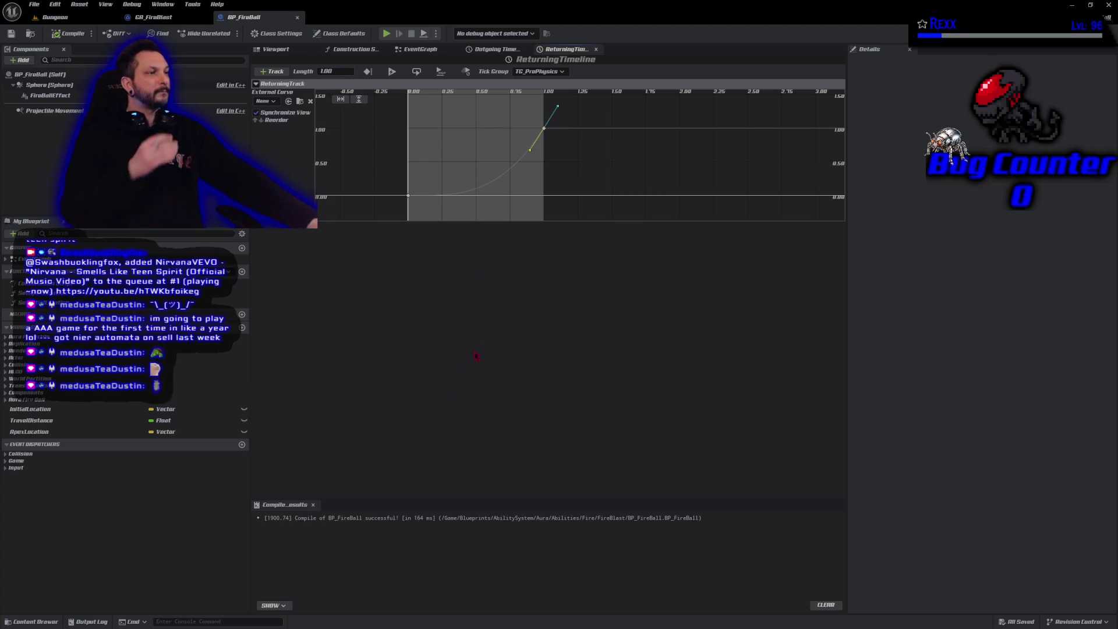
pyautogui.click(525, 49)
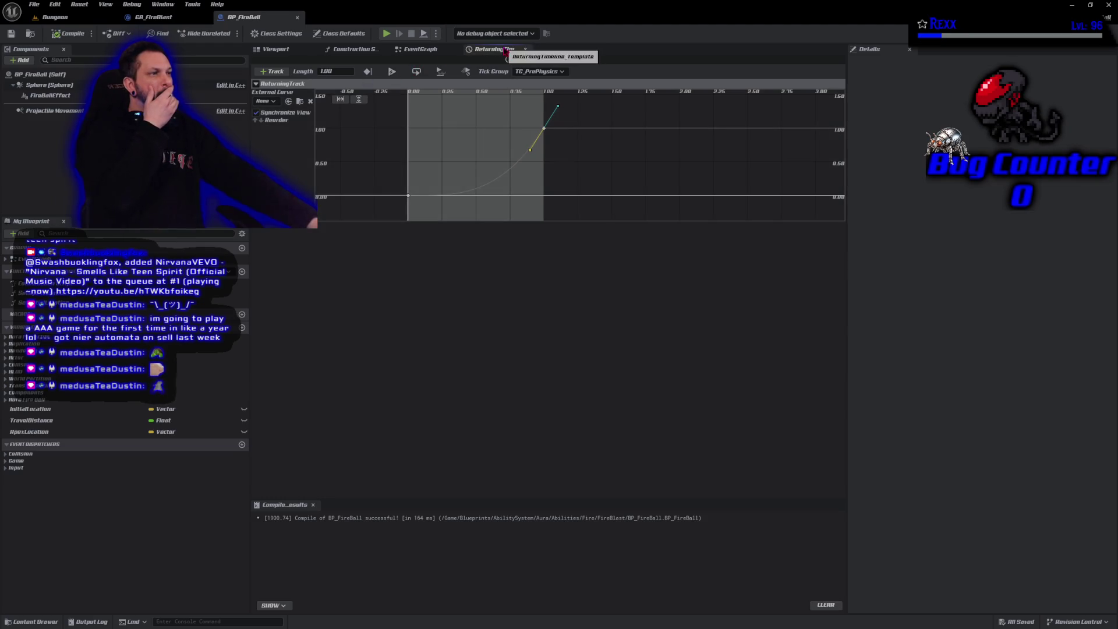
# Duplicate Set Actor Location and drive the copy from ReturningTimeline's Update
pyautogui.click(525, 49)
pyautogui.click(664, 206)
pyautogui.hotkey('ctrl', 'c')
pyautogui.hotkey('ctrl', 'v')
pyautogui.moveTo(718, 337); pyautogui.dragTo(641, 317)
pyautogui.moveTo(515, 324); pyautogui.dragTo(594, 328)
pyautogui.moveTo(674, 326); pyautogui.dragTo(764, 319)
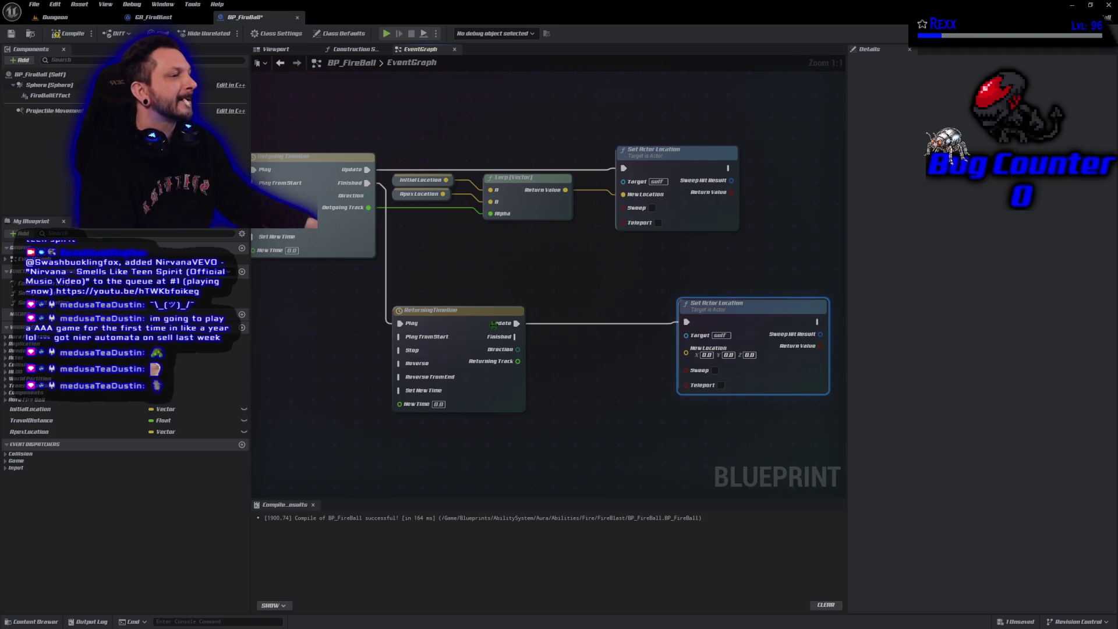
# Copy the location getters and Lerp, wiring Apex Location to A and Initial Location to B
pyautogui.moveTo(540, 252); pyautogui.dragTo(515, 247)
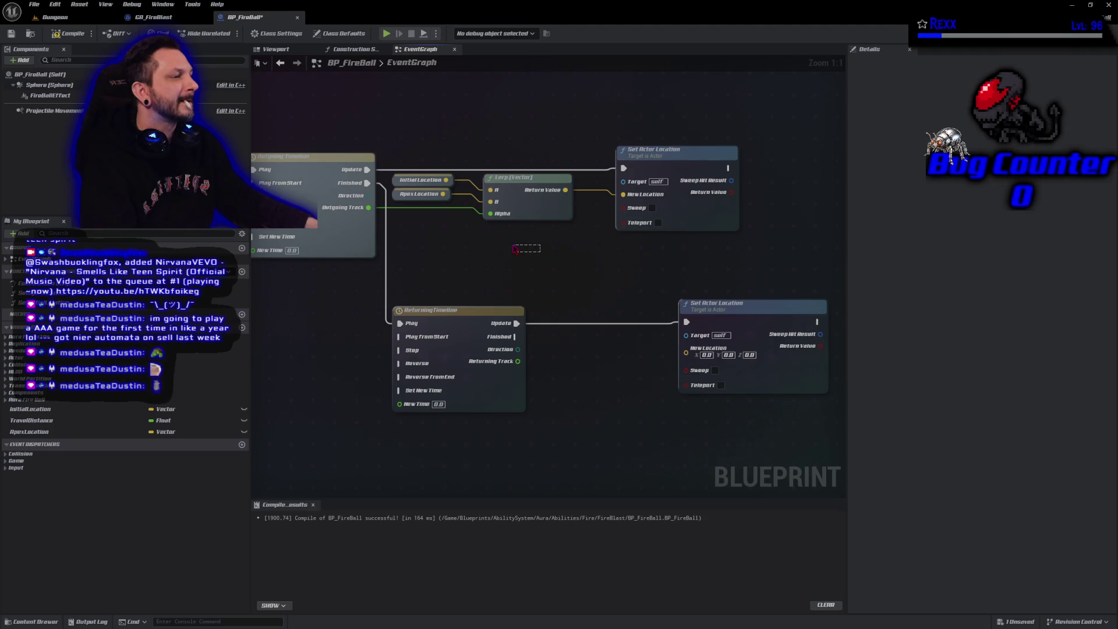
pyautogui.moveTo(515, 247); pyautogui.dragTo(391, 171)
pyautogui.hotkey('ctrl', 'c')
pyautogui.hotkey('ctrl', 'v')
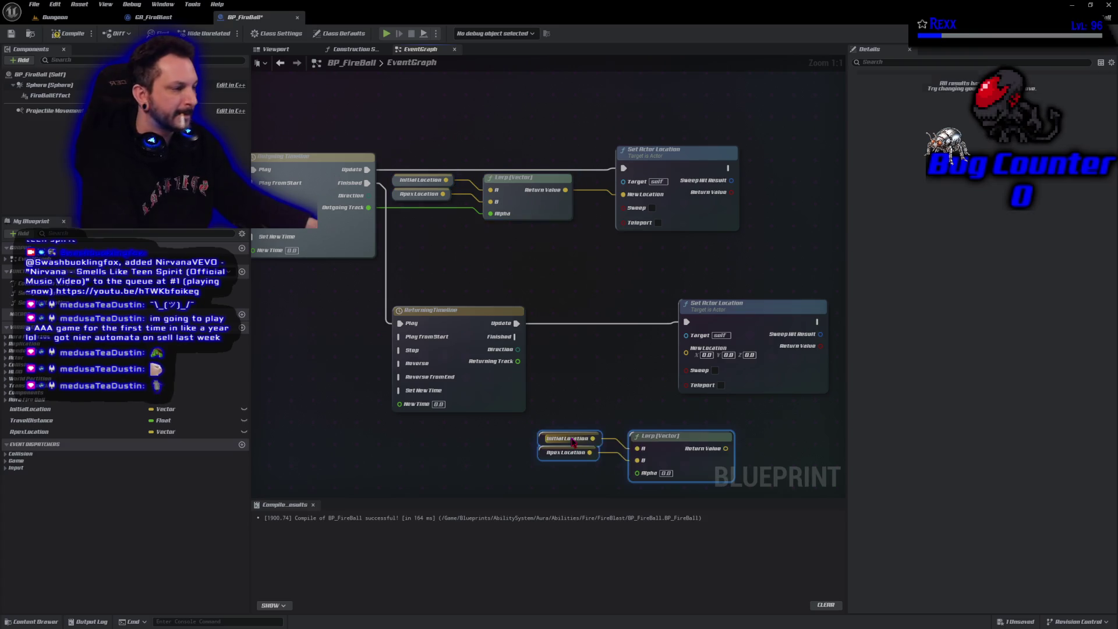
pyautogui.moveTo(583, 445); pyautogui.dragTo(571, 446)
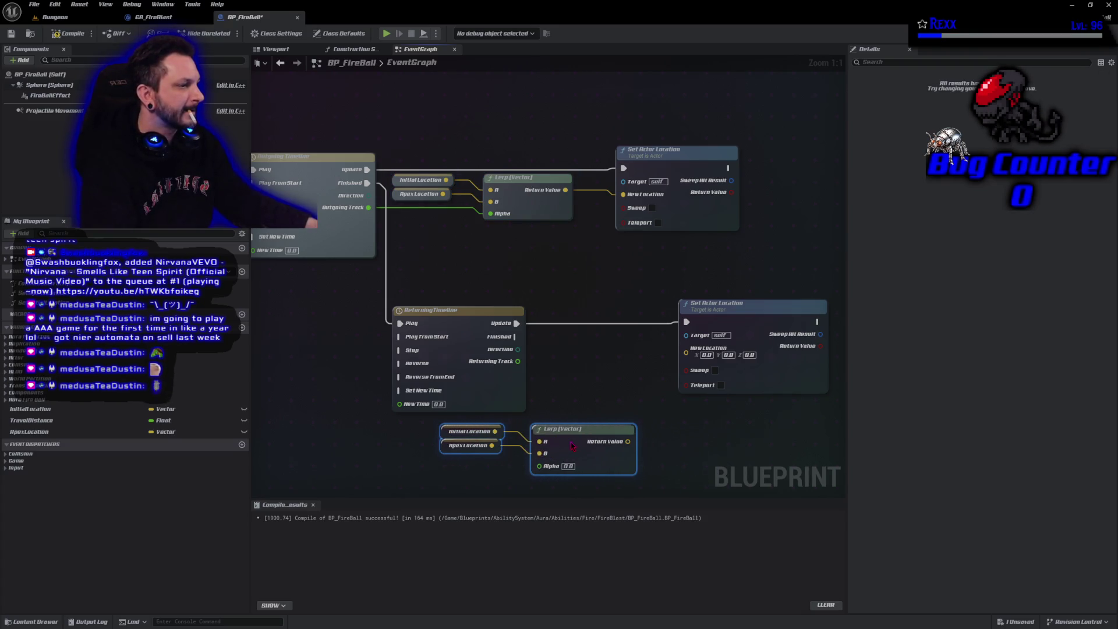
pyautogui.keyDown('alt'); pyautogui.click(540, 453); pyautogui.keyUp('alt')
pyautogui.keyDown('alt'); pyautogui.click(540, 441); pyautogui.keyUp('alt')
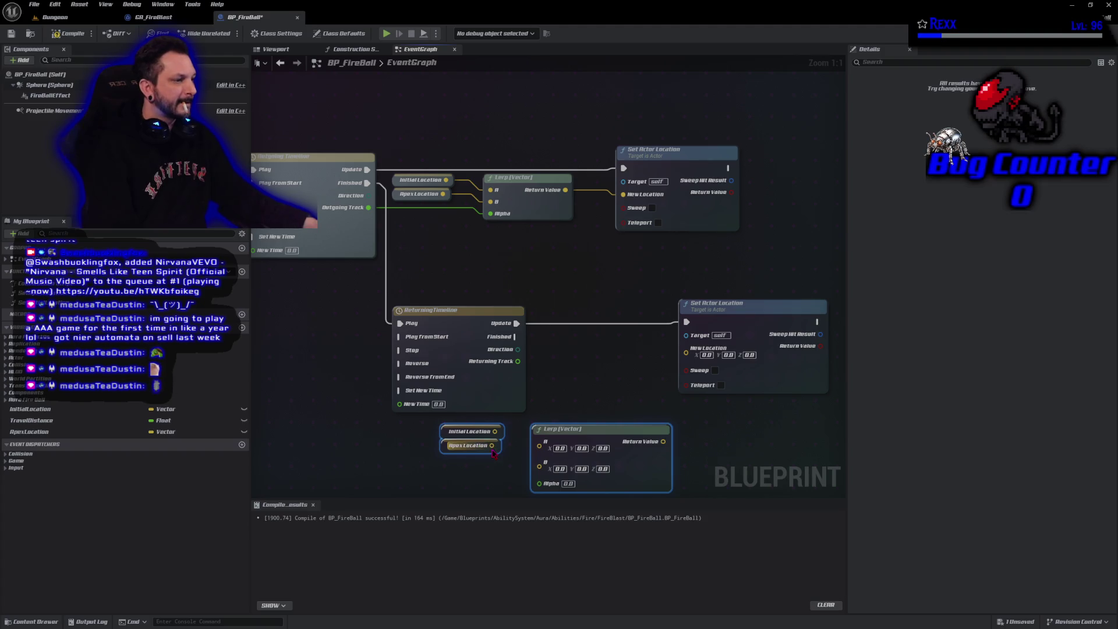
pyautogui.moveTo(492, 446)
pyautogui.mouseDown()
pyautogui.moveTo(543, 450)
pyautogui.moveTo(540, 441)
pyautogui.mouseUp()
pyautogui.moveTo(495, 432); pyautogui.dragTo(540, 453)
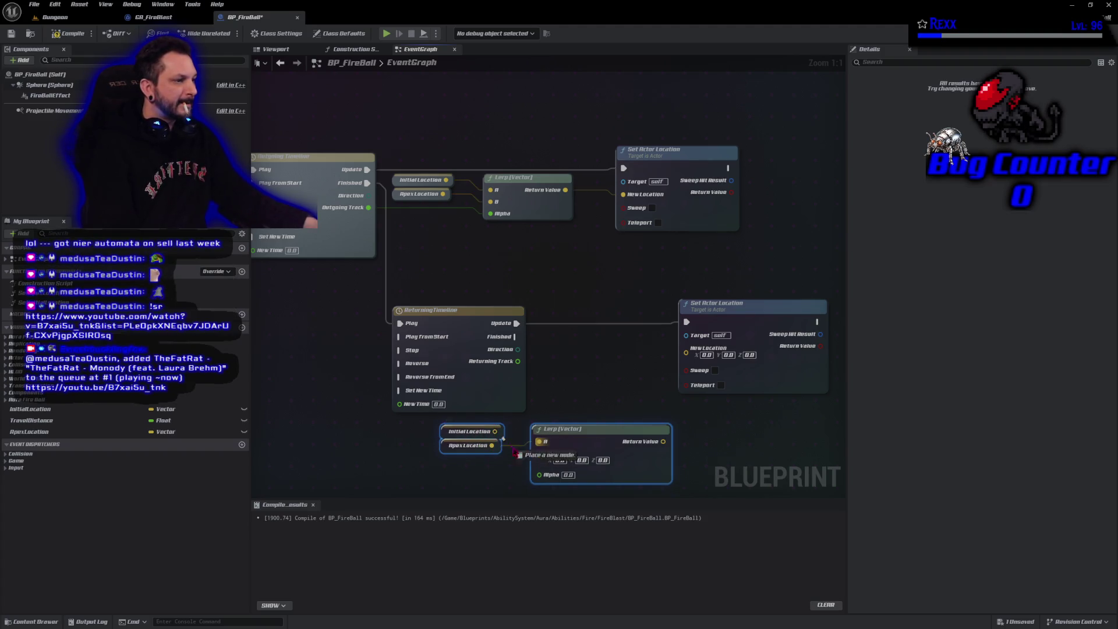
pyautogui.moveTo(442, 432)
pyautogui.mouseDown()
pyautogui.moveTo(447, 462)
pyautogui.moveTo(467, 432)
pyautogui.mouseUp()
# Wire Returning Track to Alpha and the Lerp to New Location; compile, save, delete Initial Location
pyautogui.keyDown('ctrl'); pyautogui.click(448, 446); pyautogui.keyUp('ctrl')
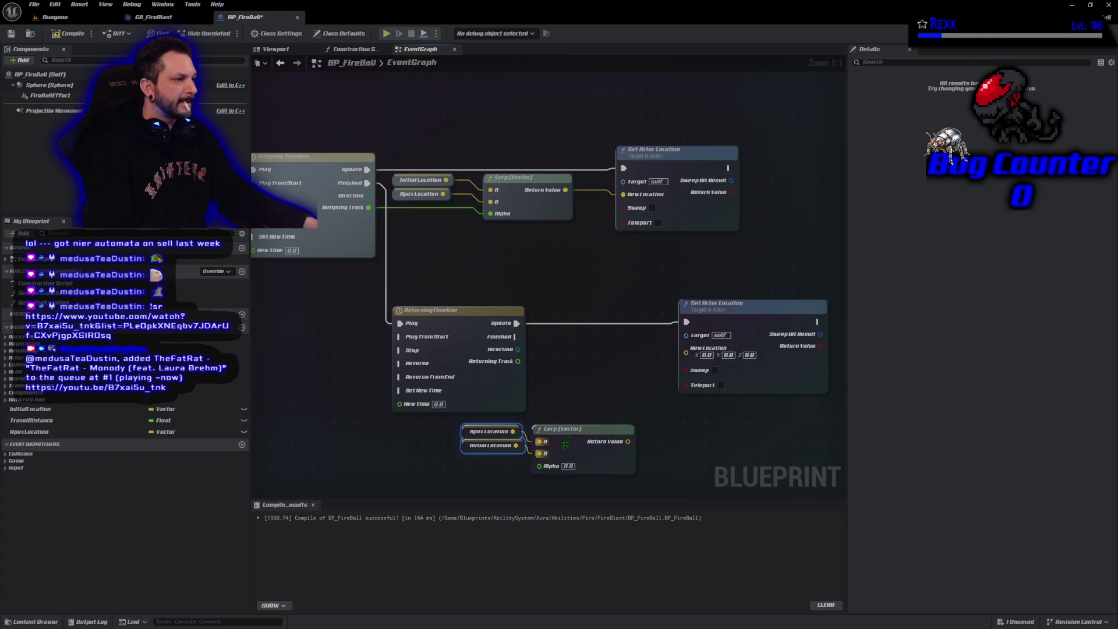
pyautogui.moveTo(518, 361); pyautogui.dragTo(539, 465)
pyautogui.moveTo(614, 442); pyautogui.dragTo(687, 348)
pyautogui.moveTo(606, 491); pyautogui.dragTo(486, 430)
pyautogui.moveTo(557, 440); pyautogui.dragTo(628, 337)
pyautogui.moveTo(732, 324)
pyautogui.mouseDown()
pyautogui.moveTo(773, 317)
pyautogui.moveTo(762, 317)
pyautogui.mouseUp()
pyautogui.click(69, 34)
pyautogui.click(291, 356)
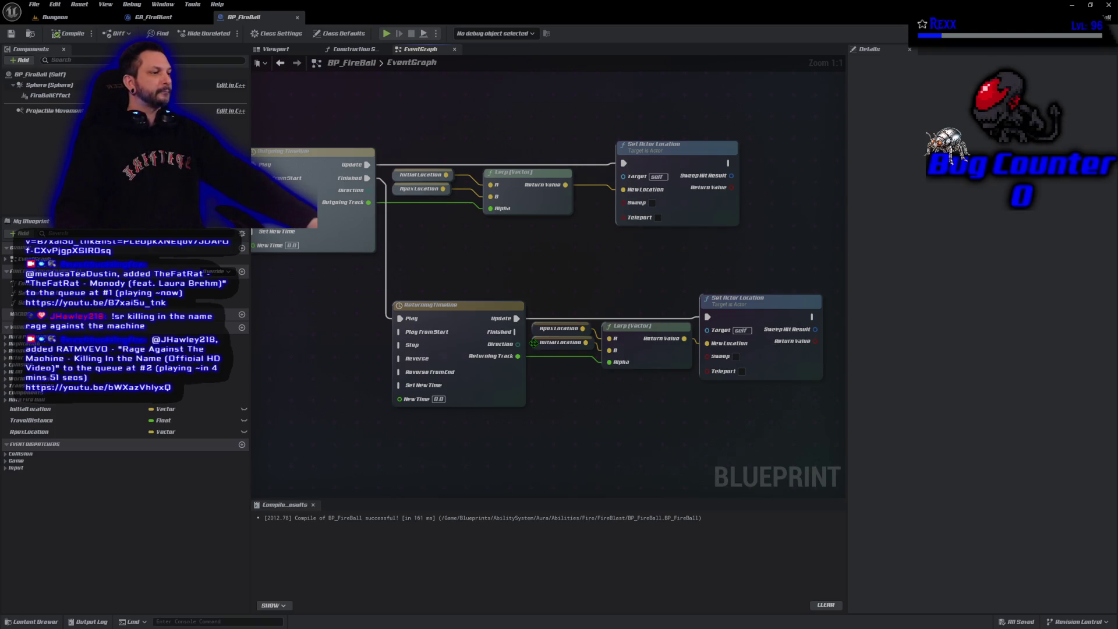
pyautogui.press('Delete')
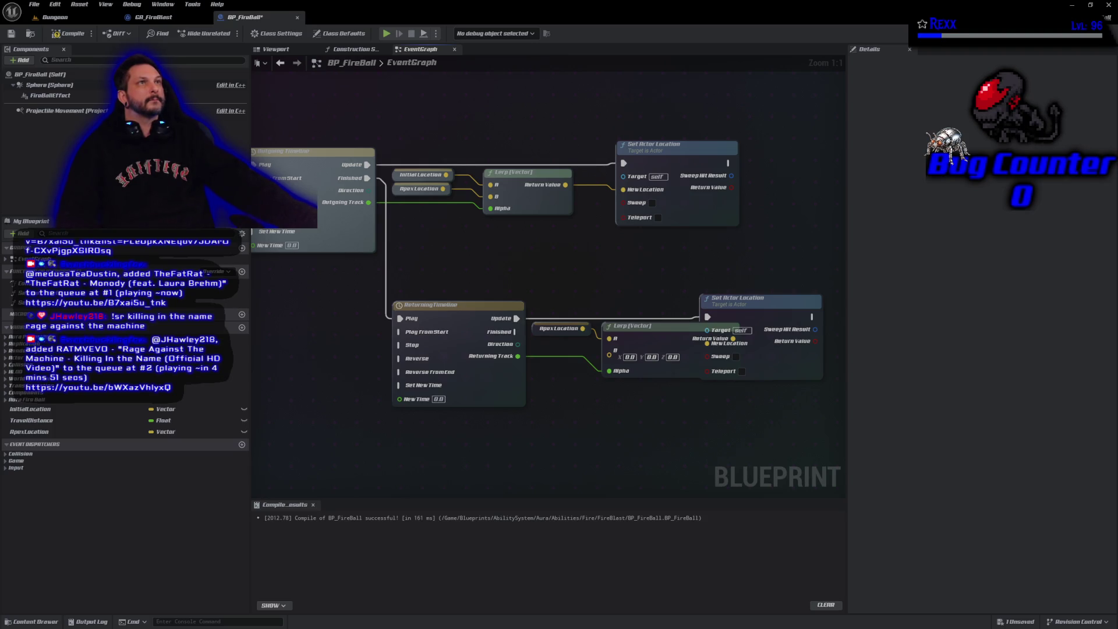
# Add a Return To Actor getter with a Get Actor Location node, then save
pyautogui.rightClick(444, 452)
pyautogui.write('get return')
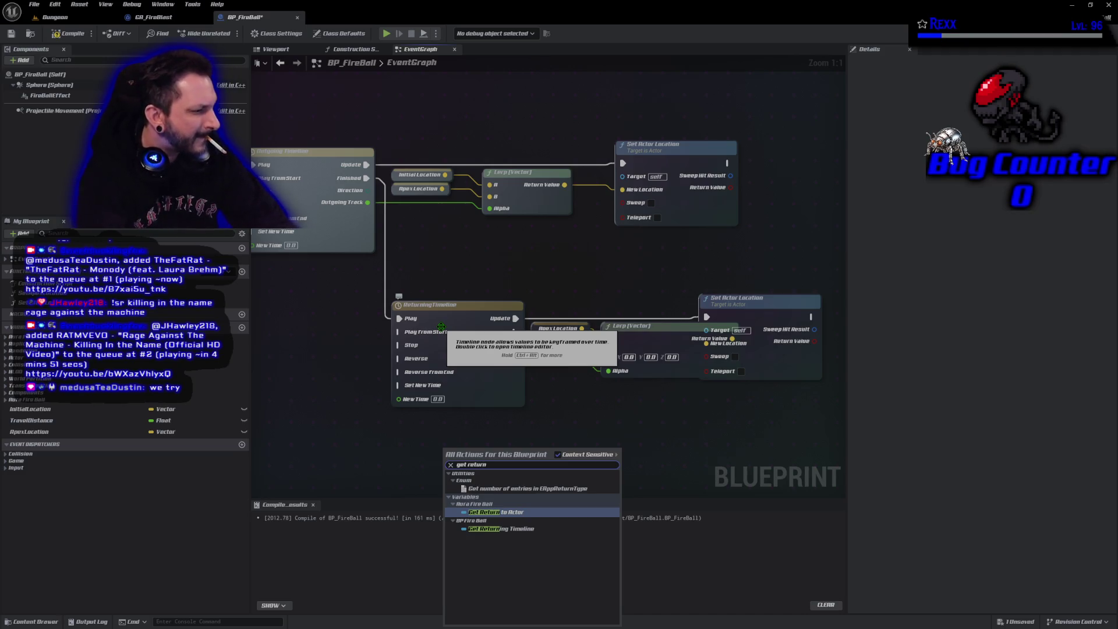
pyautogui.press('Return')
pyautogui.moveTo(495, 454); pyautogui.dragTo(523, 455)
pyautogui.write('get')
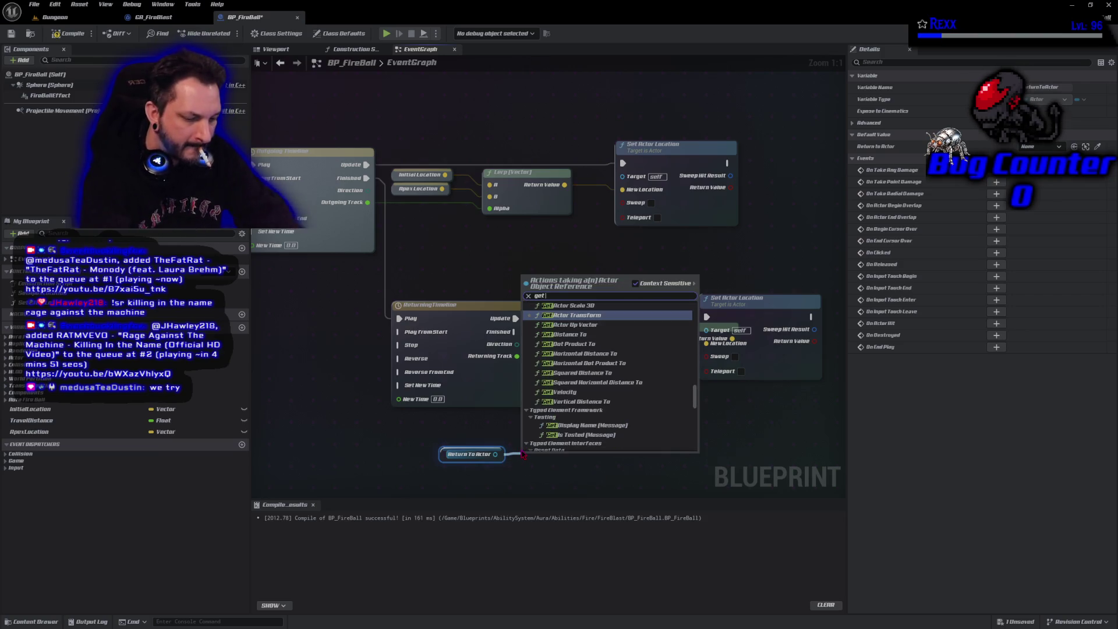
pyautogui.write(' actor locatio')
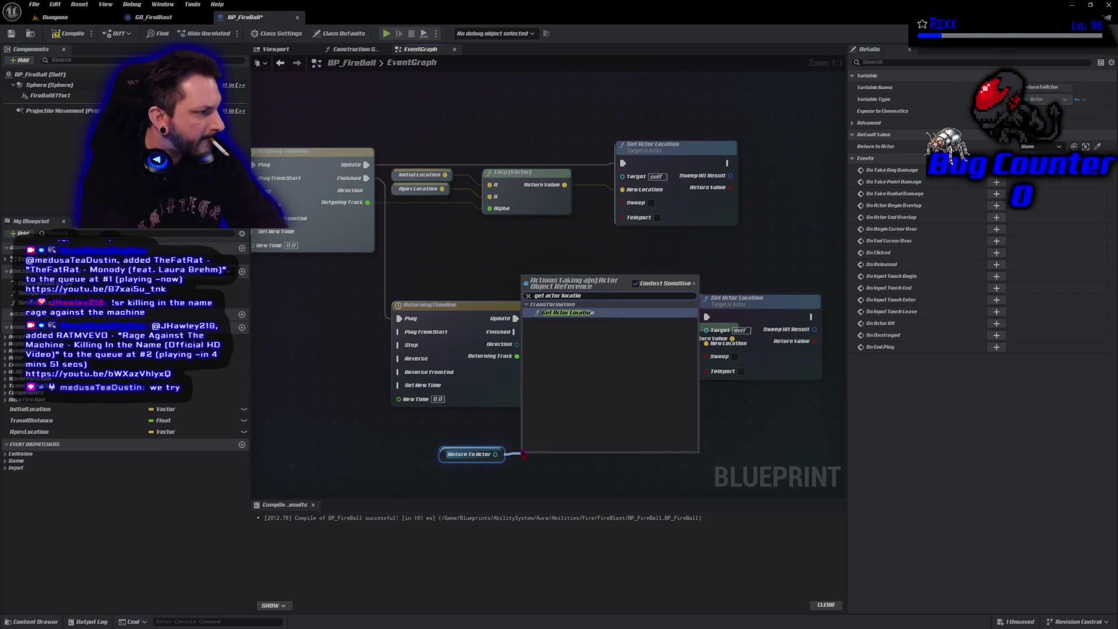
pyautogui.press('Return')
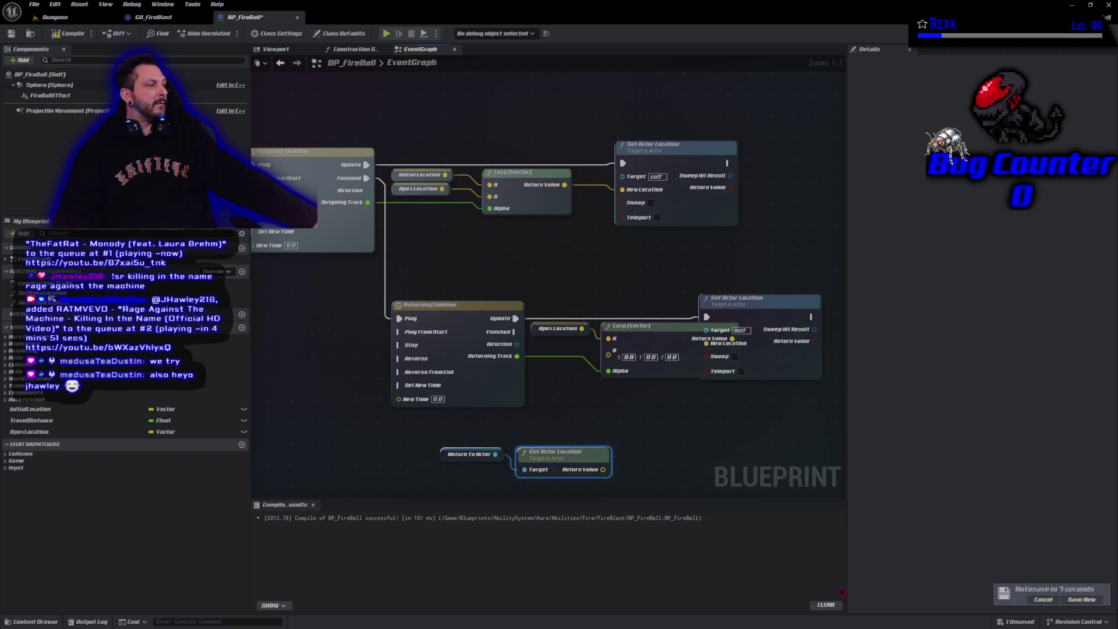
pyautogui.click(1082, 600)
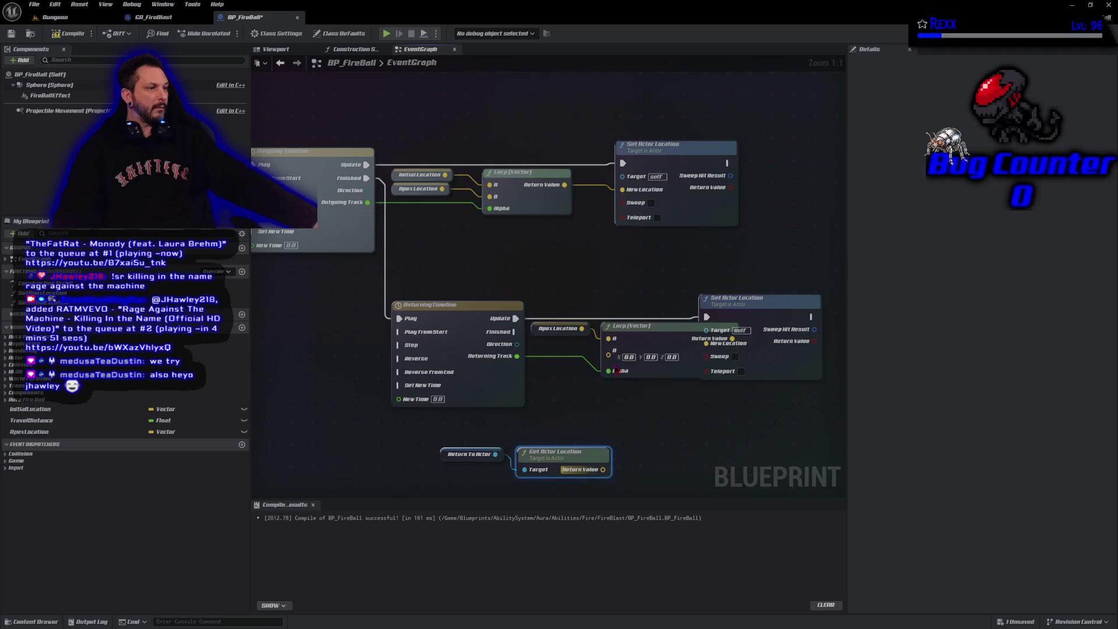
# Connect the actor location to the lower Lerp's B, tidy with a reroute point, compile
pyautogui.moveTo(609, 355); pyautogui.dragTo(603, 470)
pyautogui.moveTo(565, 277)
pyautogui.mouseDown()
pyautogui.moveTo(436, 257)
pyautogui.moveTo(675, 353)
pyautogui.mouseUp()
pyautogui.moveTo(507, 305); pyautogui.dragTo(678, 307)
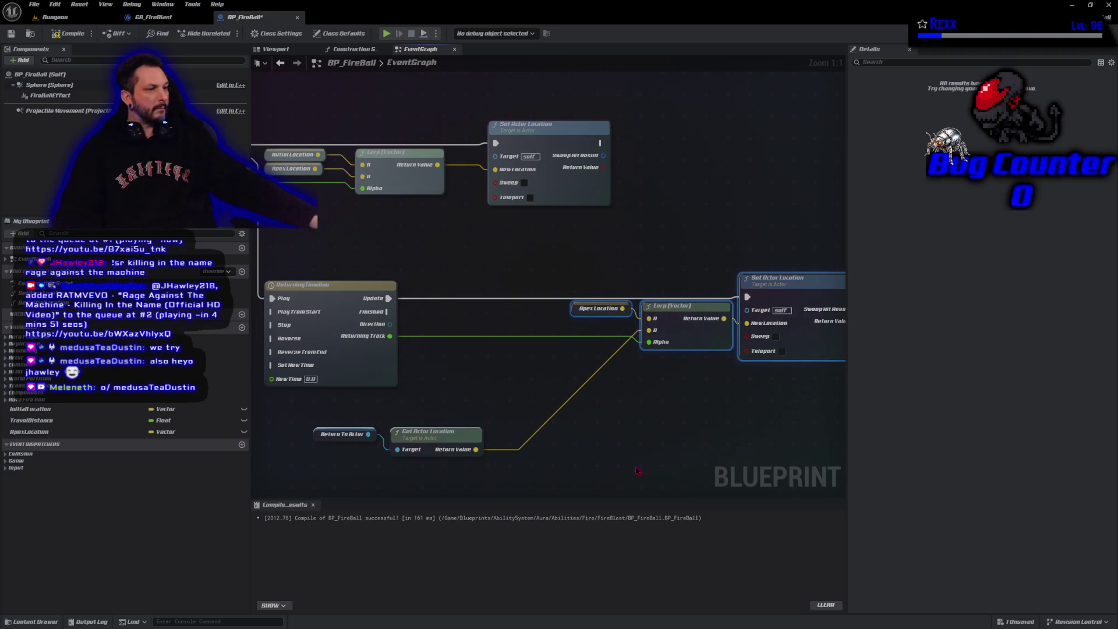
pyautogui.moveTo(451, 441); pyautogui.dragTo(595, 335)
pyautogui.moveTo(317, 439)
pyautogui.mouseDown()
pyautogui.moveTo(472, 365)
pyautogui.moveTo(471, 351)
pyautogui.mouseUp()
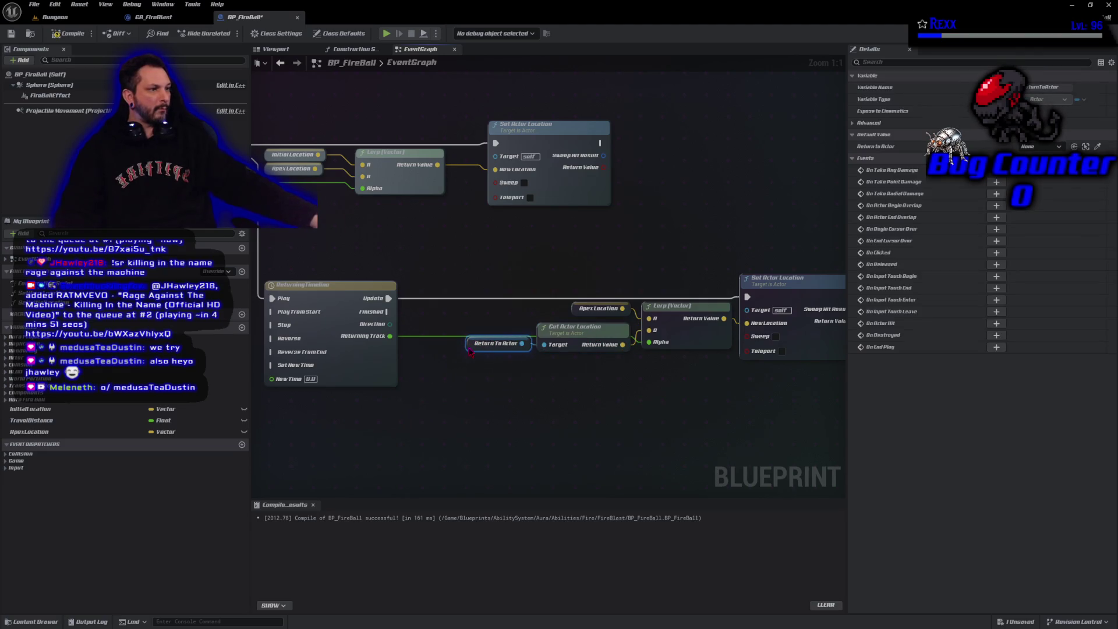
pyautogui.doubleClick(432, 338)
pyautogui.moveTo(428, 337)
pyautogui.mouseDown()
pyautogui.moveTo(427, 361)
pyautogui.moveTo(419, 354)
pyautogui.mouseUp()
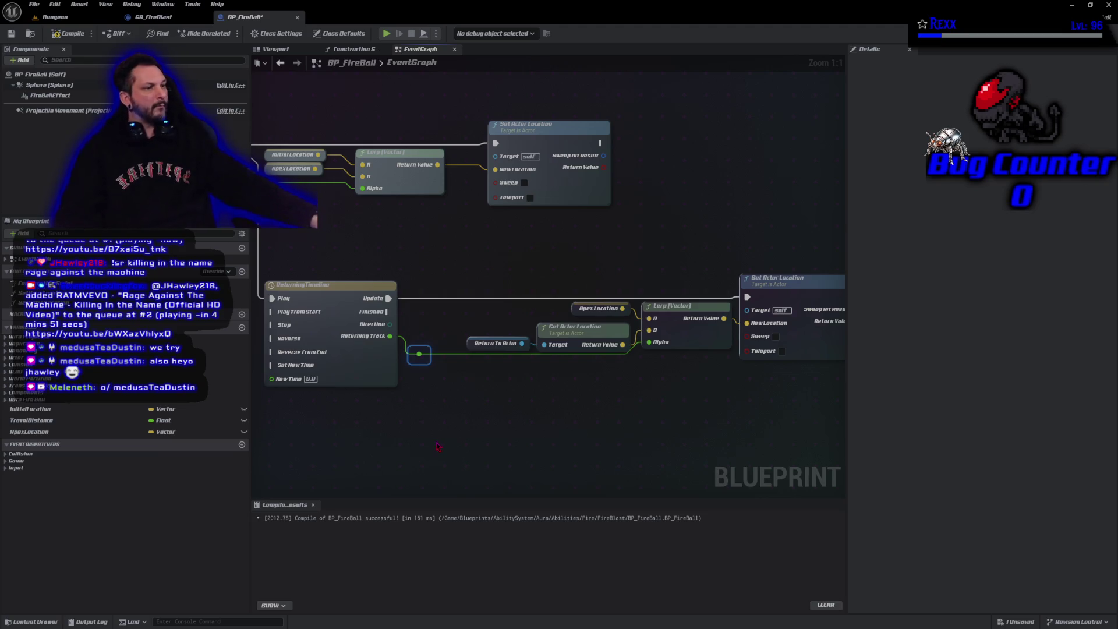
pyautogui.click(68, 33)
pyautogui.click(34, 4)
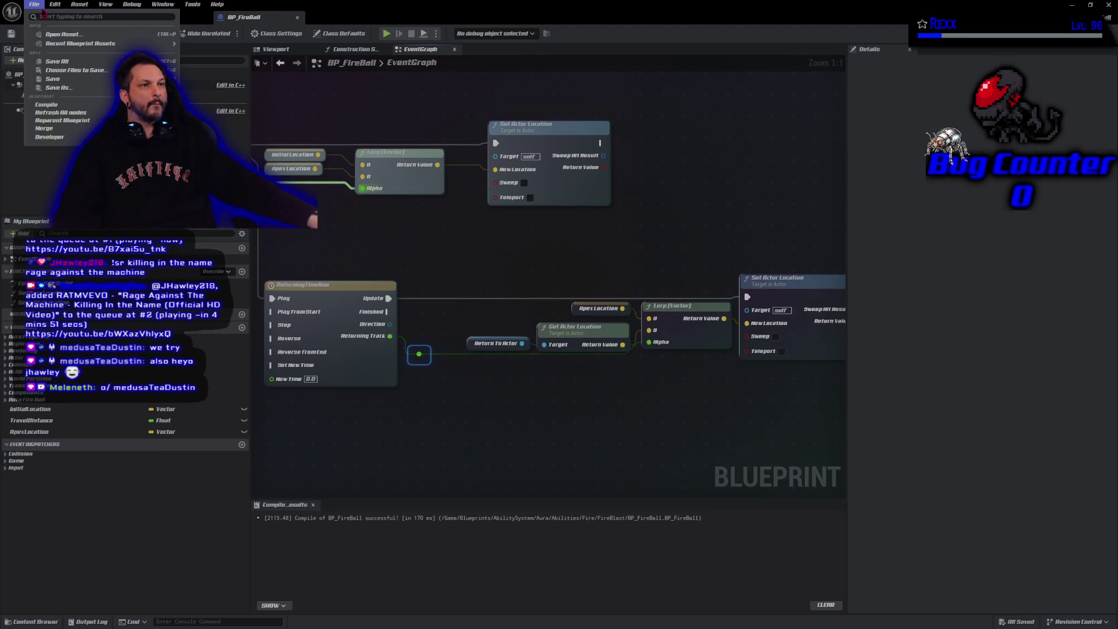
pyautogui.click(68, 70)
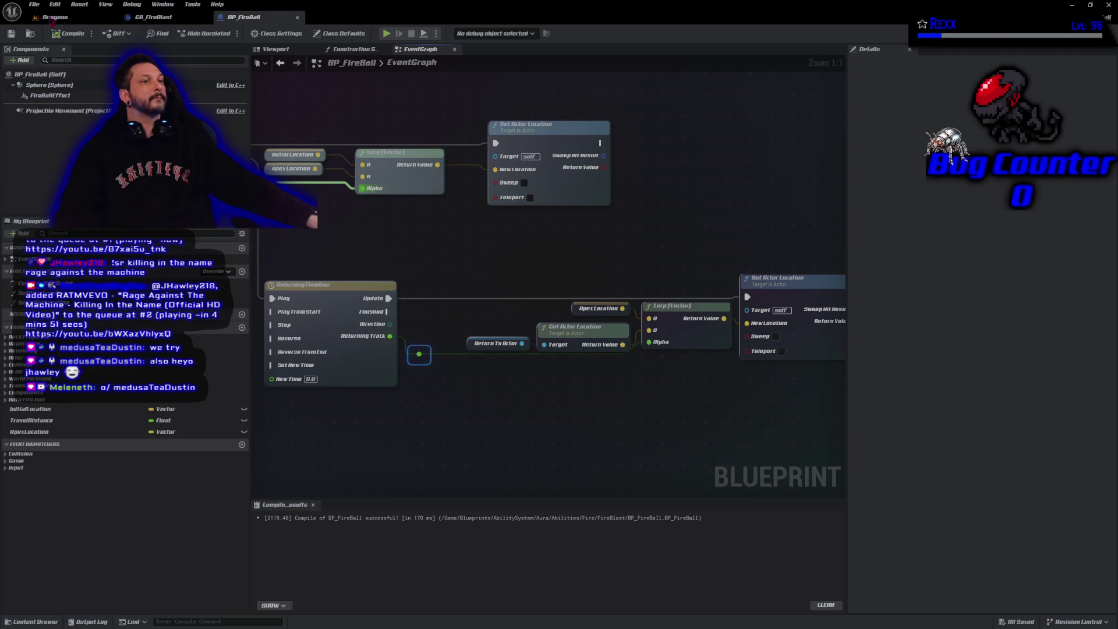
pyautogui.click(33, 4)
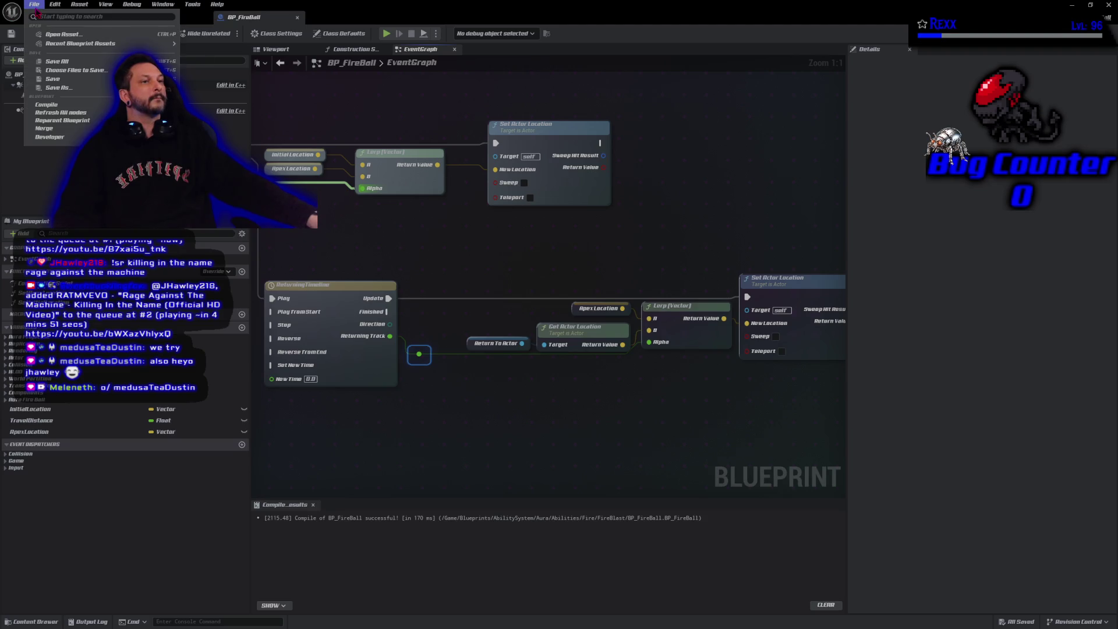
pyautogui.click(51, 62)
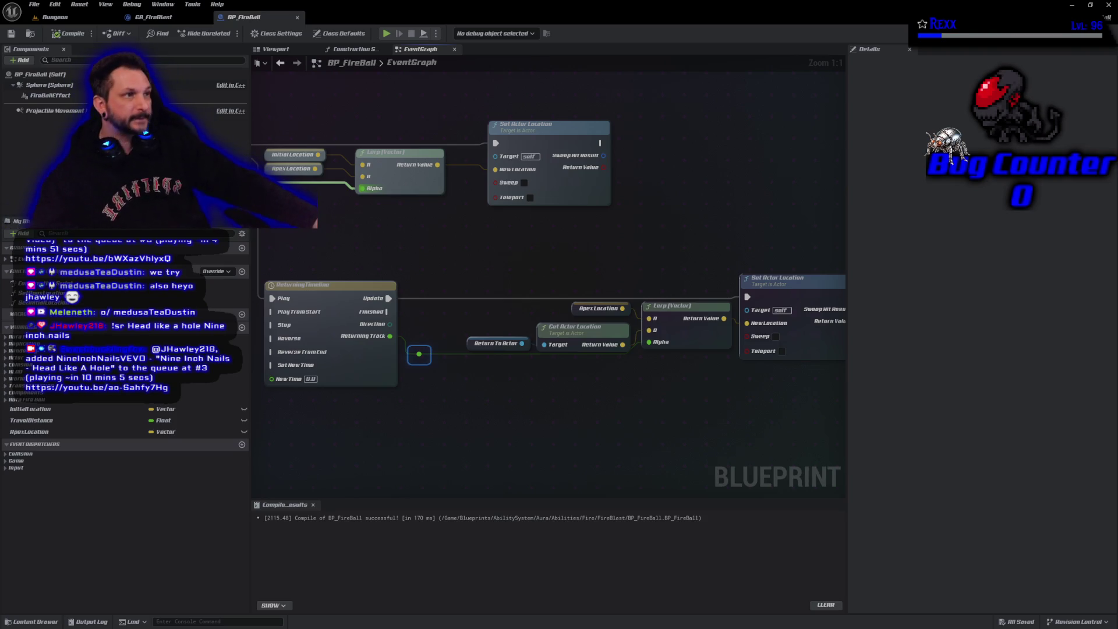
# Add a Branch executing after the returning Set Actor Location
pyautogui.moveTo(728, 413)
pyautogui.mouseDown()
pyautogui.moveTo(514, 390)
pyautogui.moveTo(474, 402)
pyautogui.mouseUp()
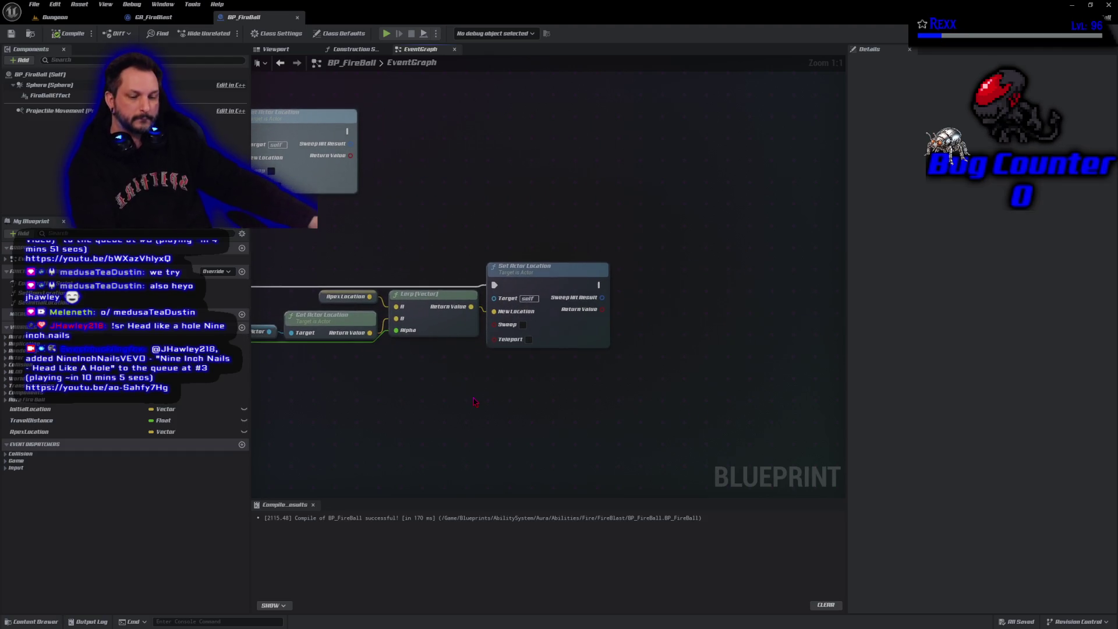
pyautogui.click(648, 299)
pyautogui.moveTo(652, 313); pyautogui.dragTo(601, 285)
pyautogui.moveTo(699, 300); pyautogui.dragTo(700, 272)
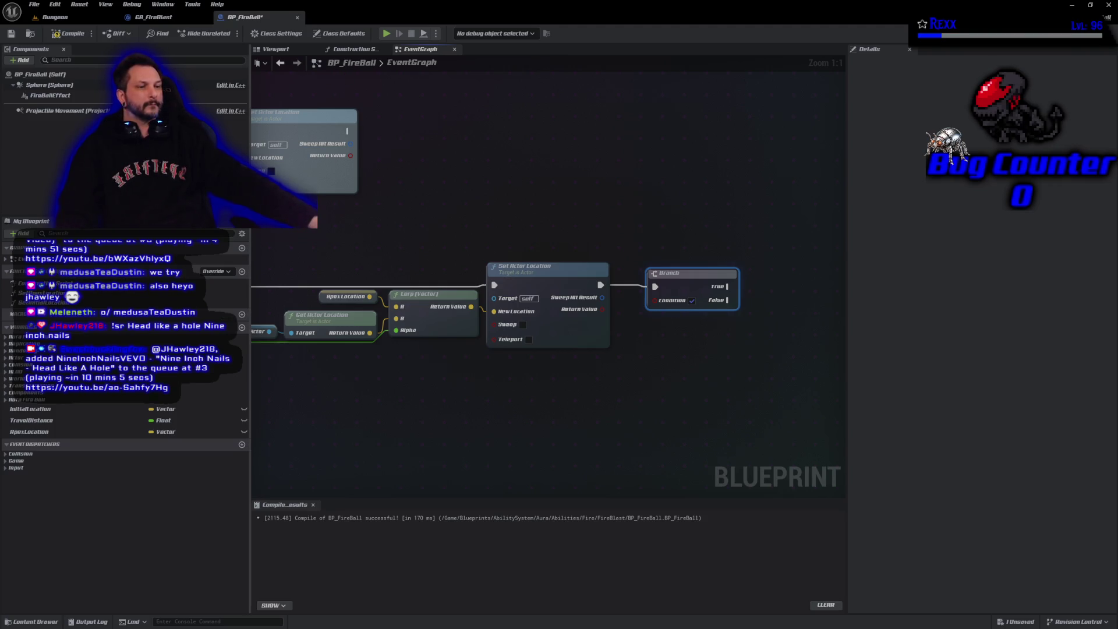
# Duplicate TravelDistance as a new ExplodeDistance variable, then compile and save
pyautogui.rightClick(93, 422)
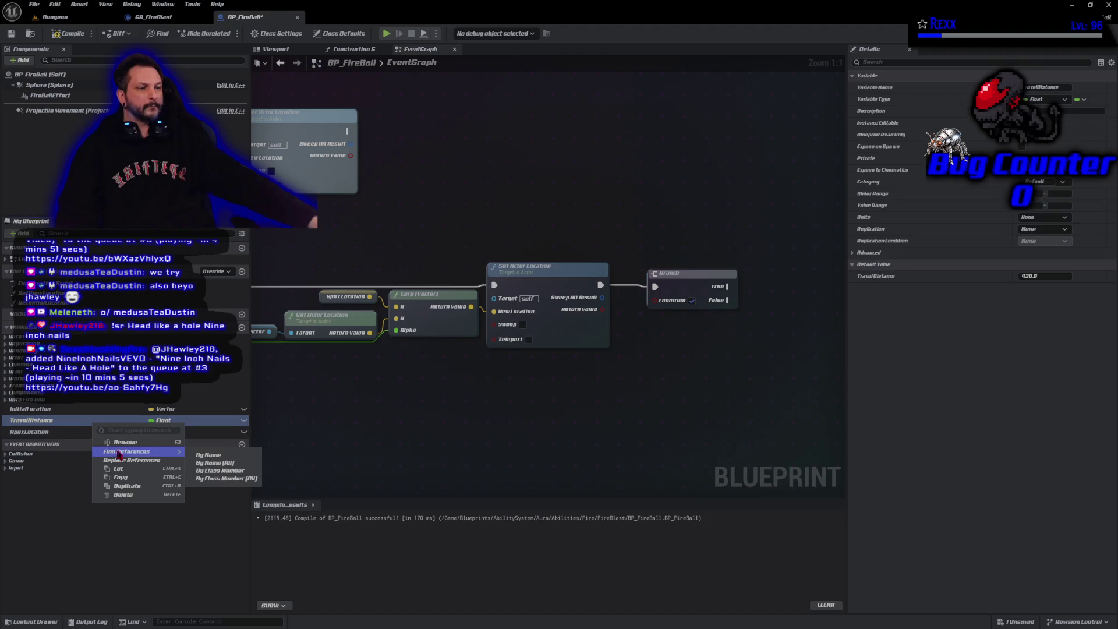
pyautogui.click(128, 486)
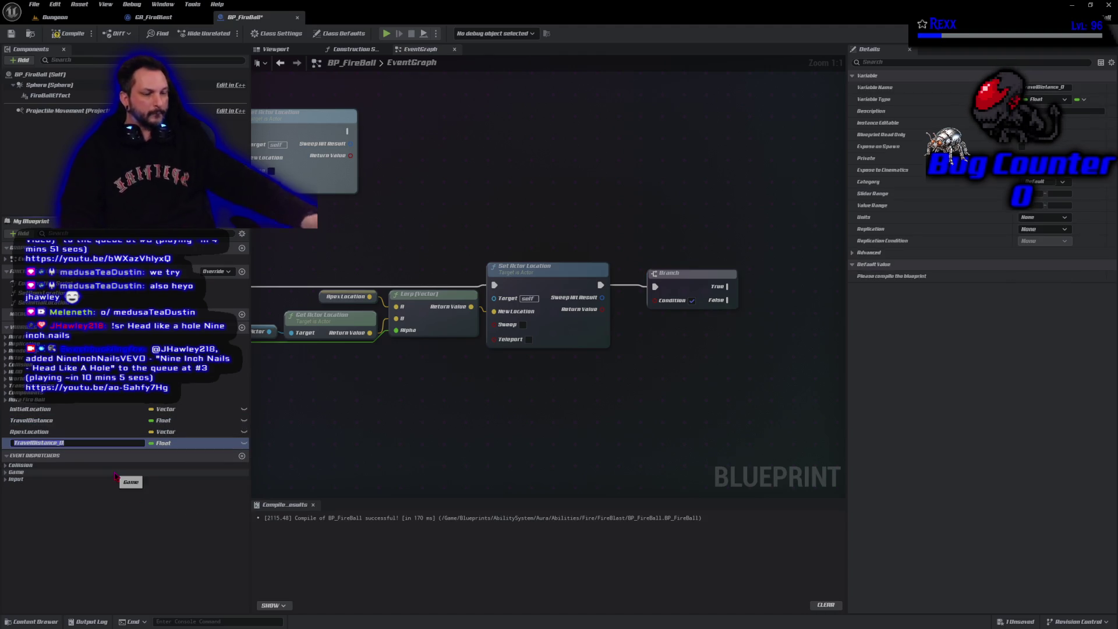
pyautogui.press('End')
pyautogui.press('BackSpace')
pyautogui.press('BackSpace')
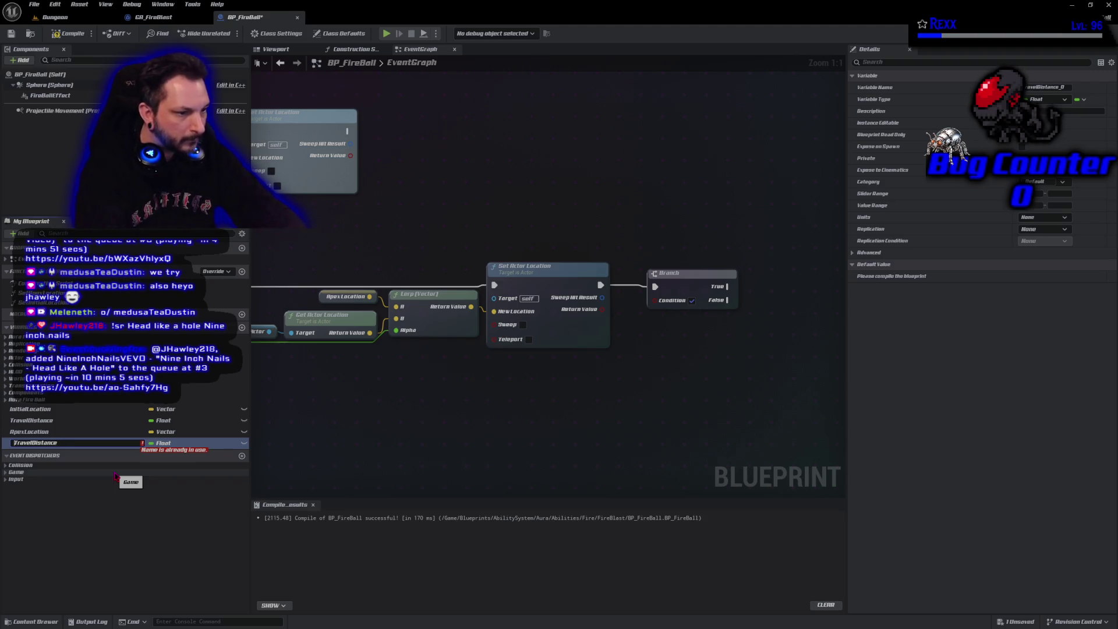
pyautogui.press('Home')
pyautogui.press('Delete')
pyautogui.press('Delete')
pyautogui.press('Delete')
pyautogui.write('Explod')
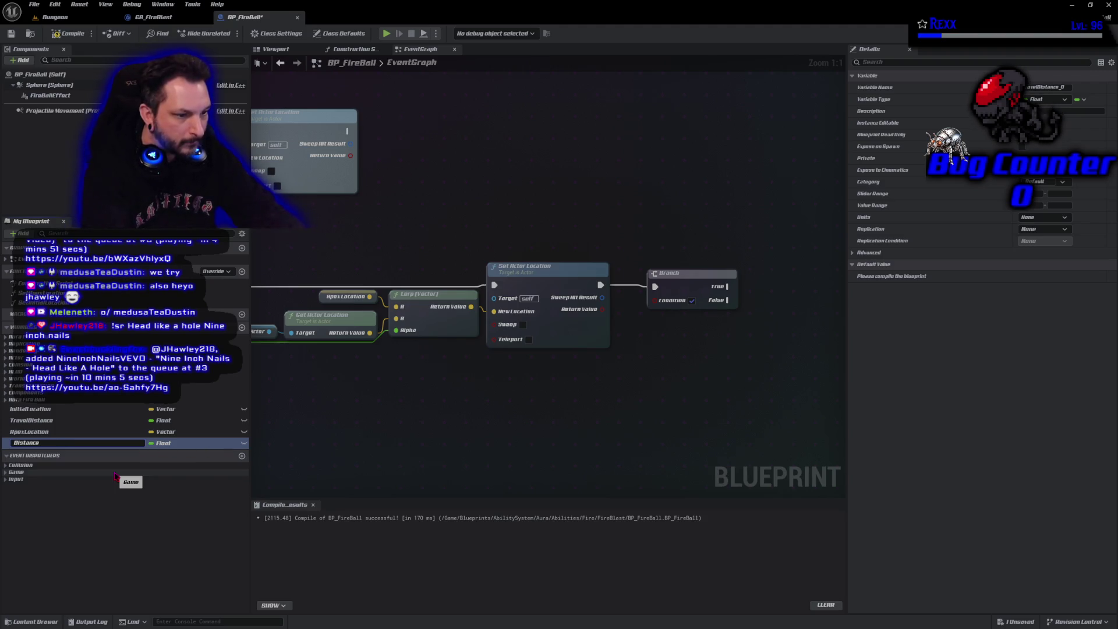
pyautogui.write('e')
pyautogui.press('Return')
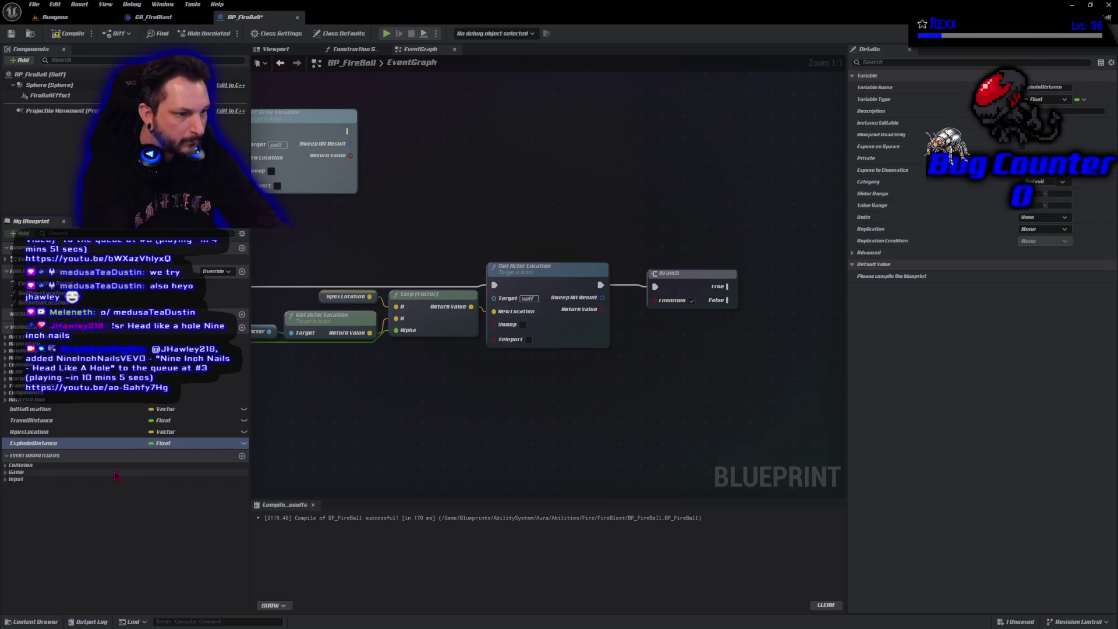
pyautogui.press('F7')
pyautogui.hotkey('ctrl', 's')
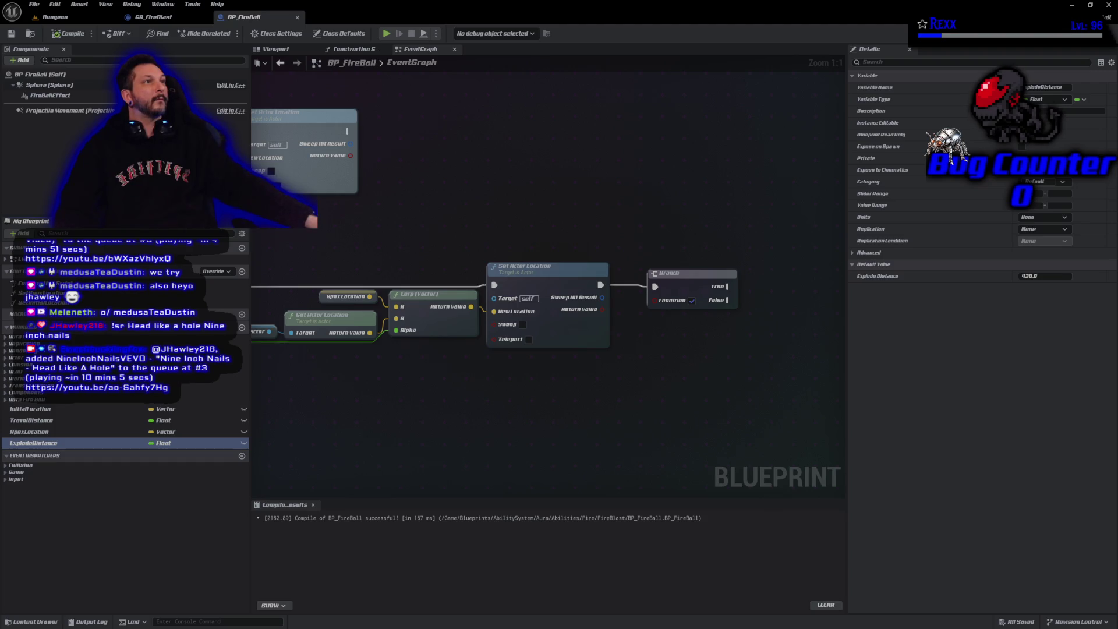
# Give ExplodeDistance a default value of 250 and compile
pyautogui.click(1032, 277)
pyautogui.write('250')
pyautogui.press('Return')
pyautogui.click(69, 33)
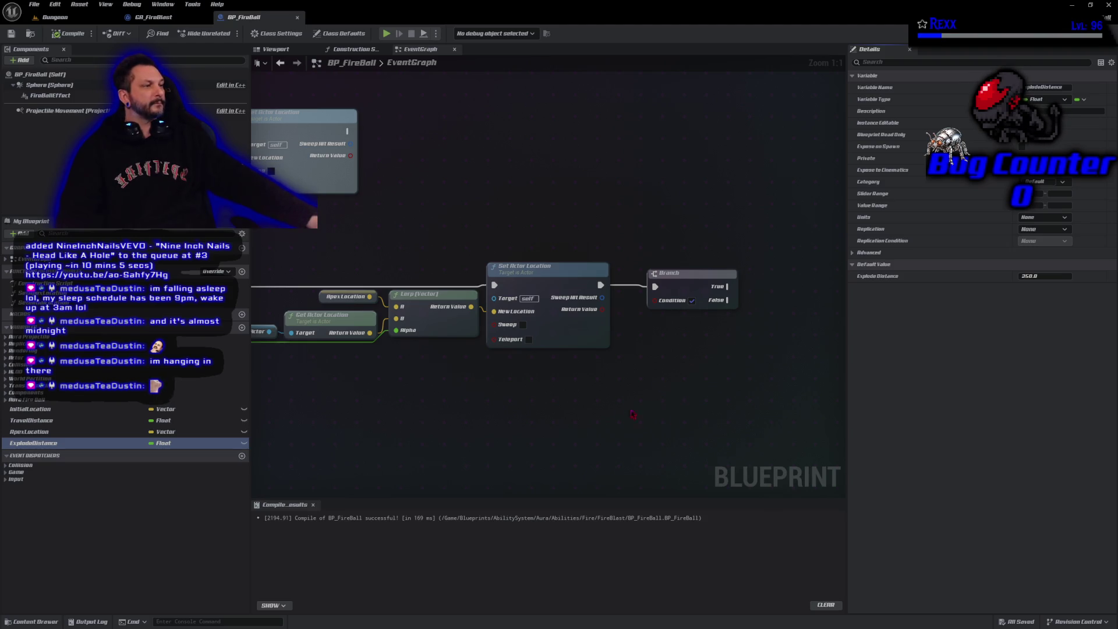
# Add Get Actor Location feeding a vector Subtract node, recompile, and return to the Dungeon level
pyautogui.moveTo(701, 423); pyautogui.dragTo(441, 412)
pyautogui.rightClick(470, 382)
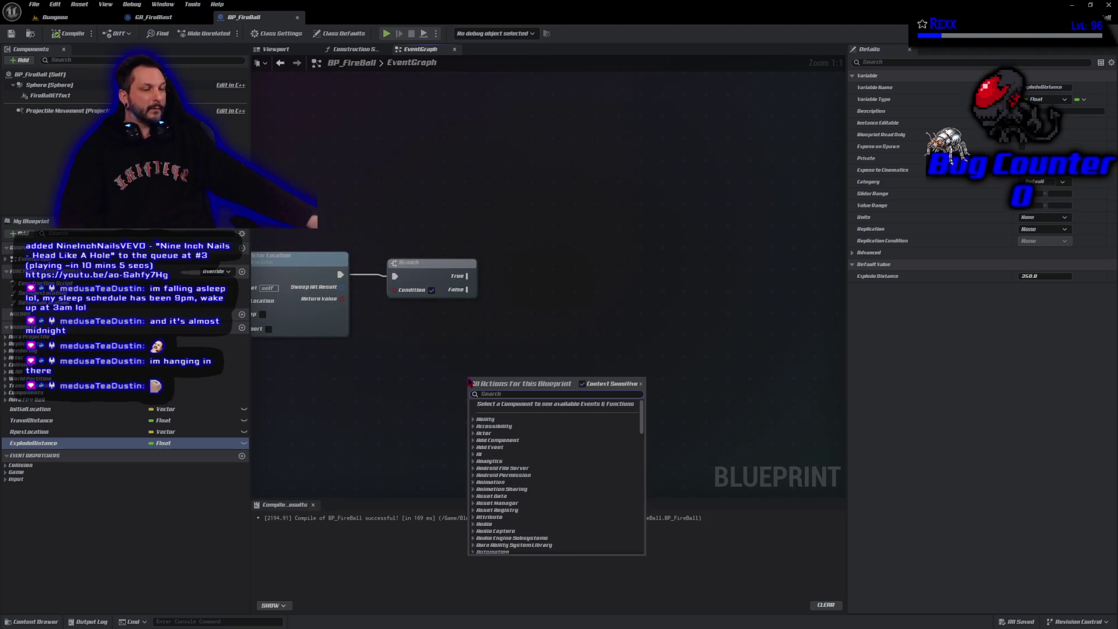
pyautogui.write('get act')
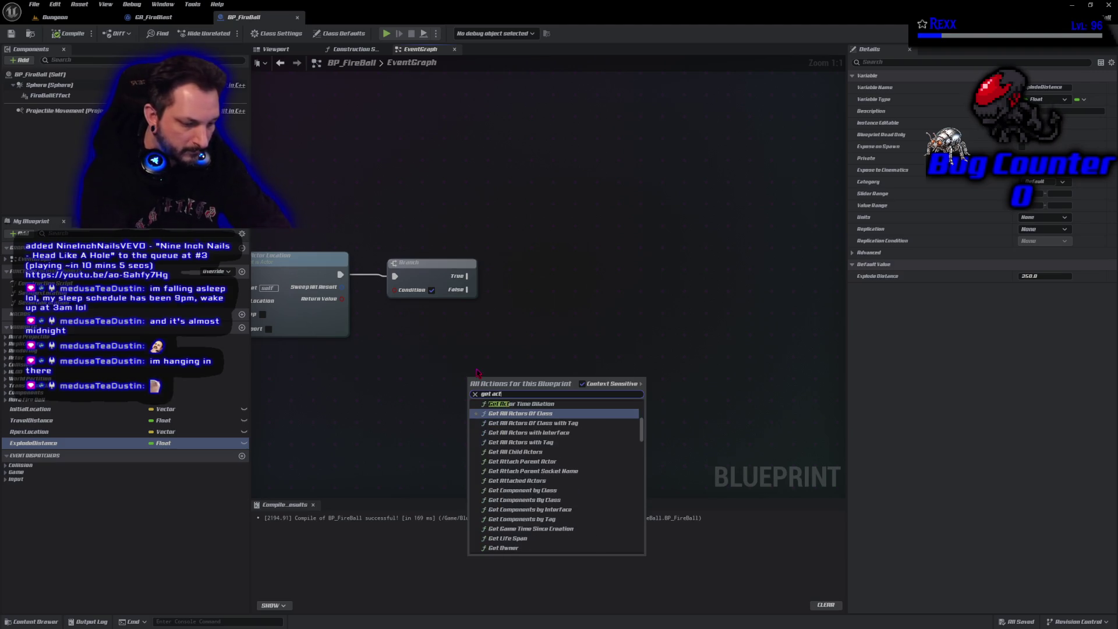
pyautogui.write('or location')
pyautogui.press('Return')
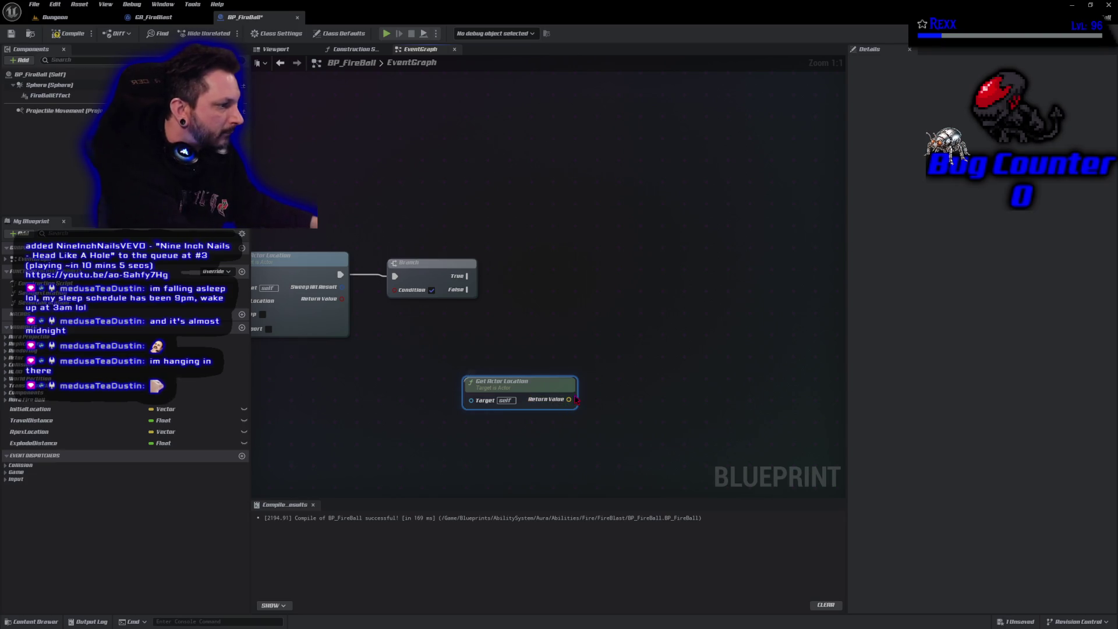
pyautogui.moveTo(570, 400); pyautogui.dragTo(586, 396)
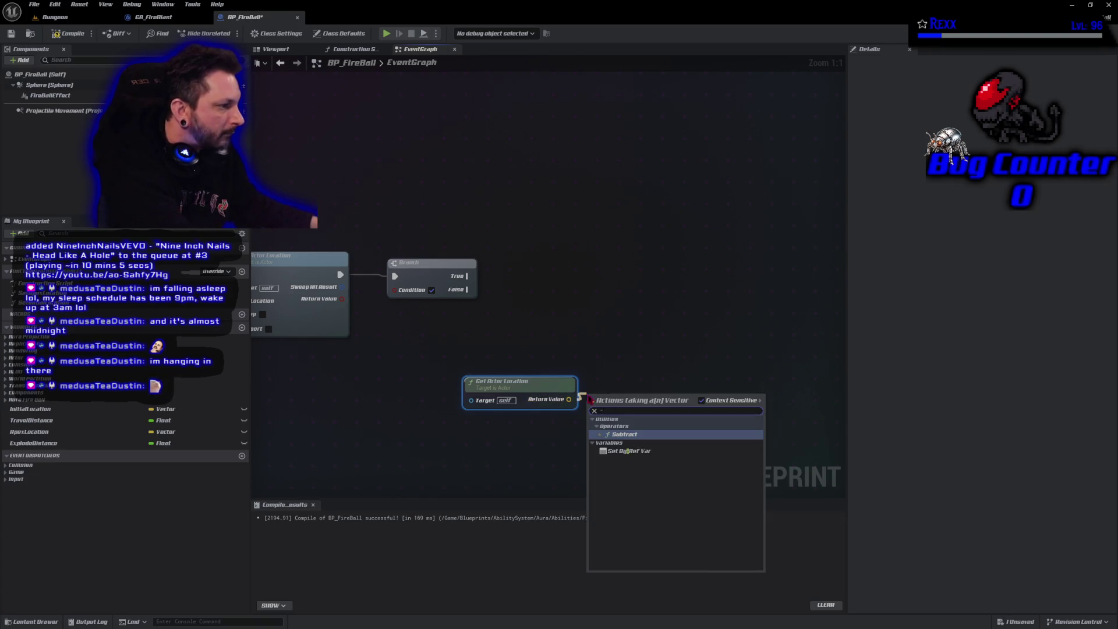
pyautogui.click(630, 422)
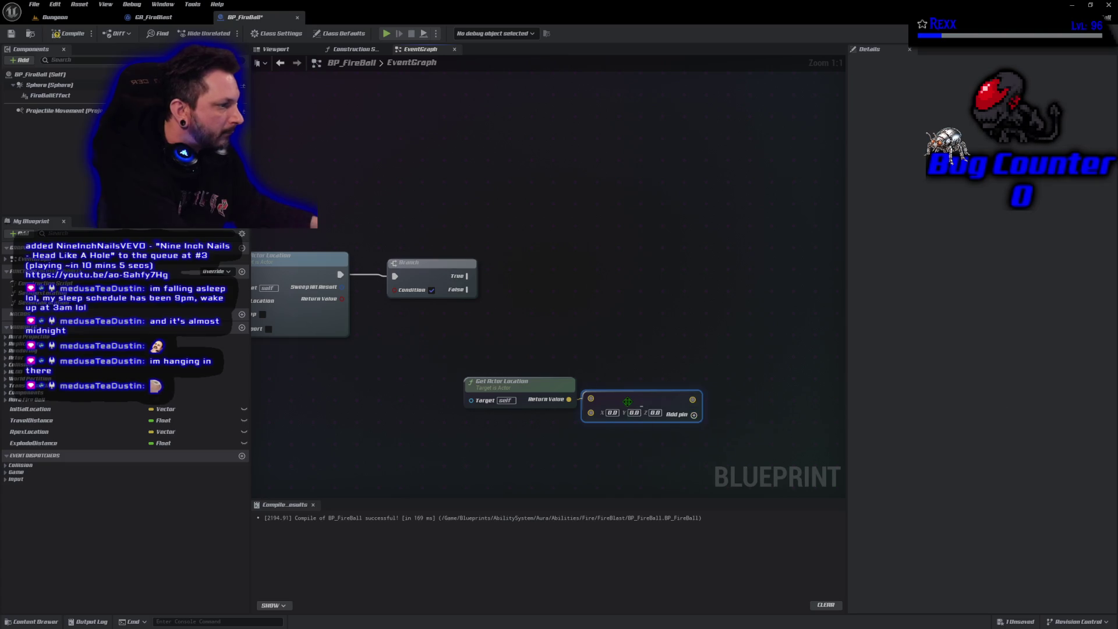
pyautogui.click(57, 34)
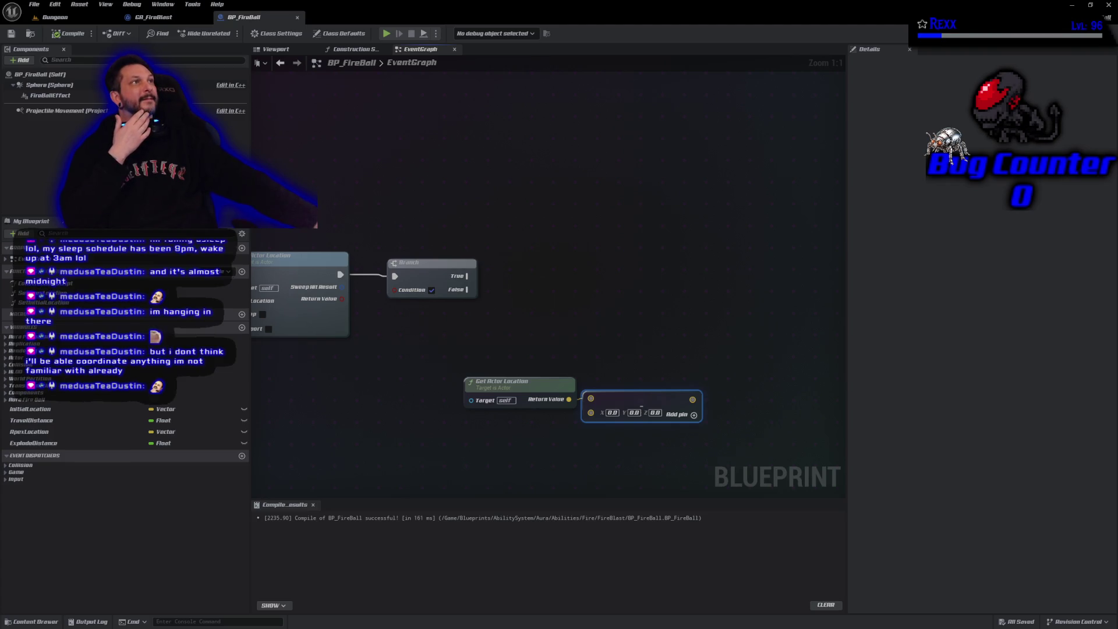
pyautogui.click(70, 16)
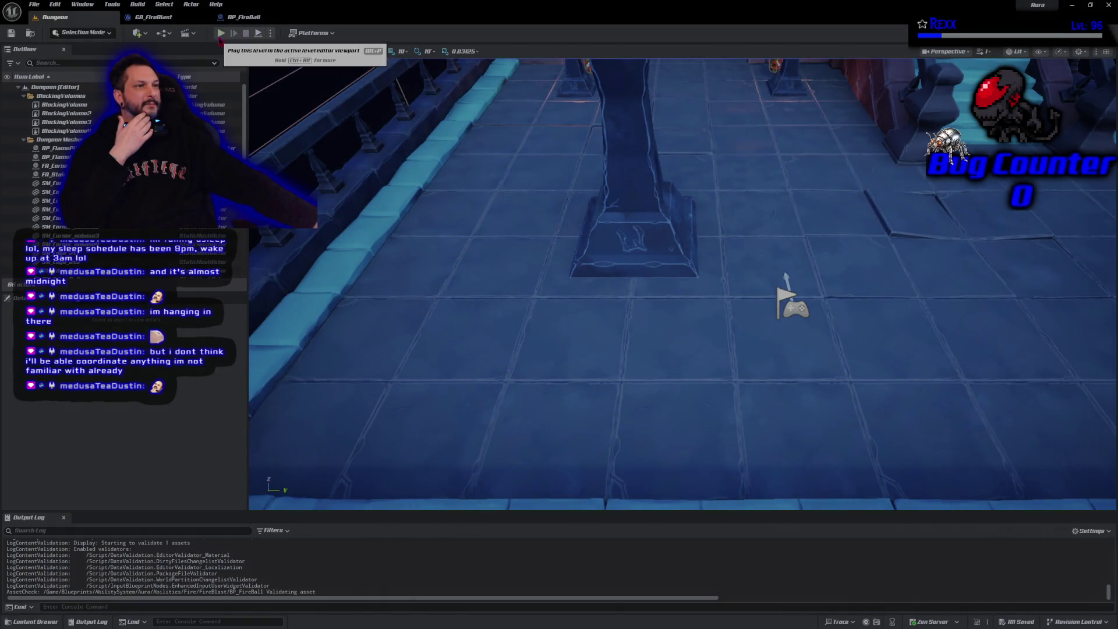
# Play the level, casting the electric beam and crystal shards at the goblins
pyautogui.click(220, 32)
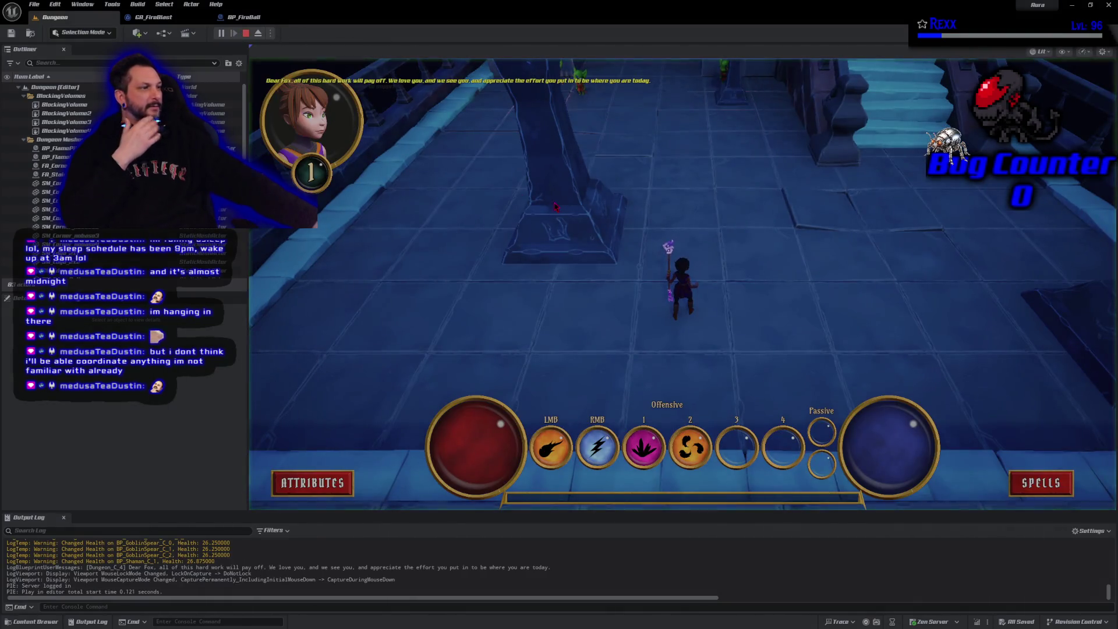
pyautogui.click(658, 252)
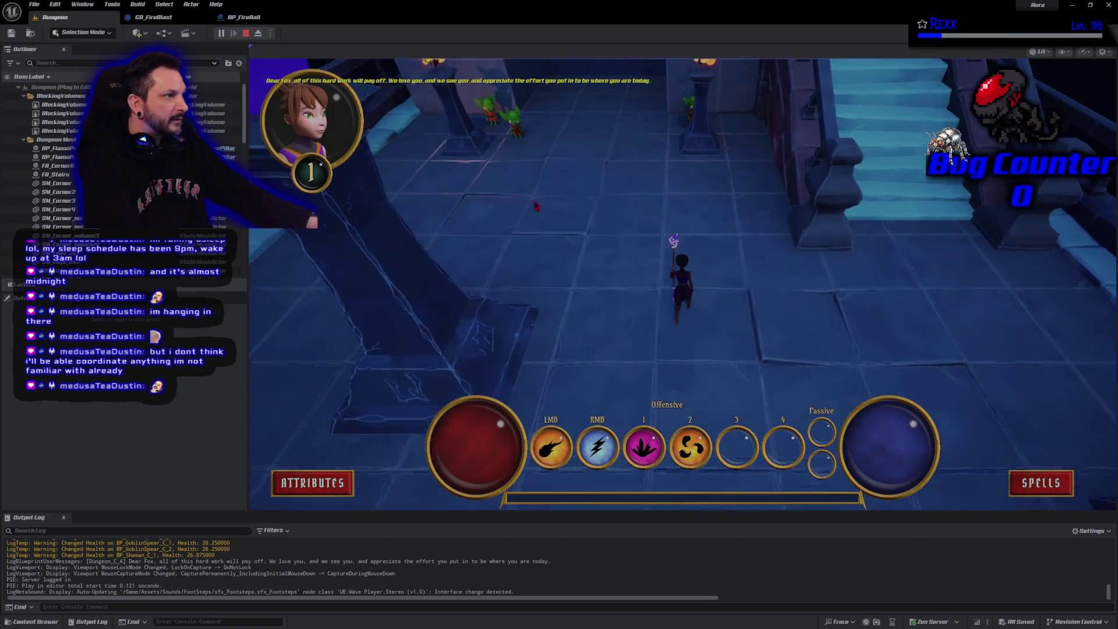
pyautogui.rightClick(504, 122)
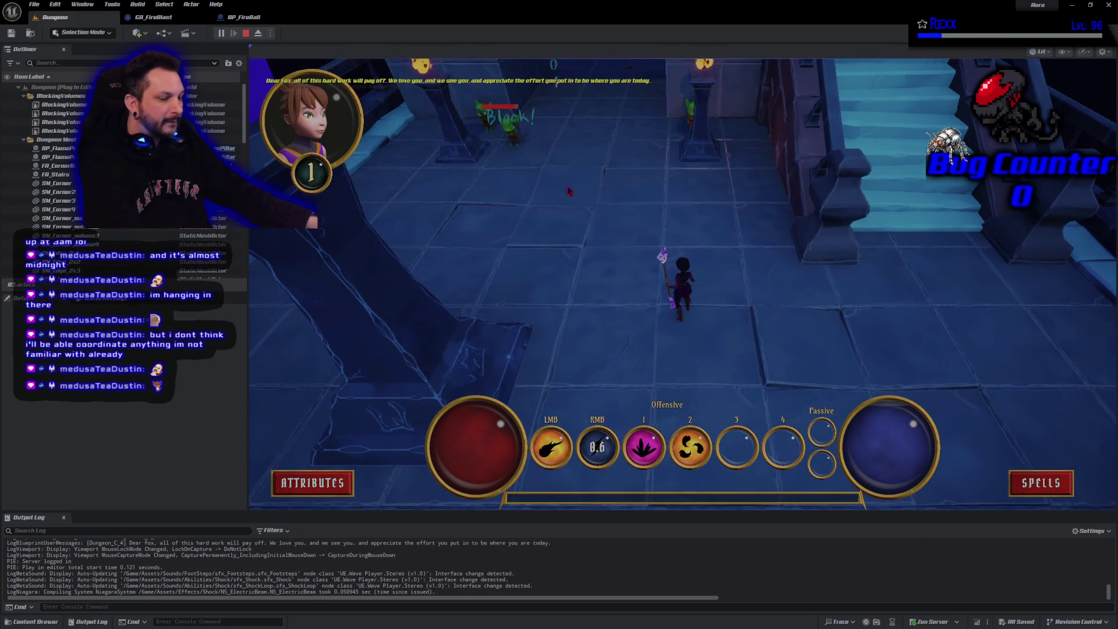
pyautogui.press('1')
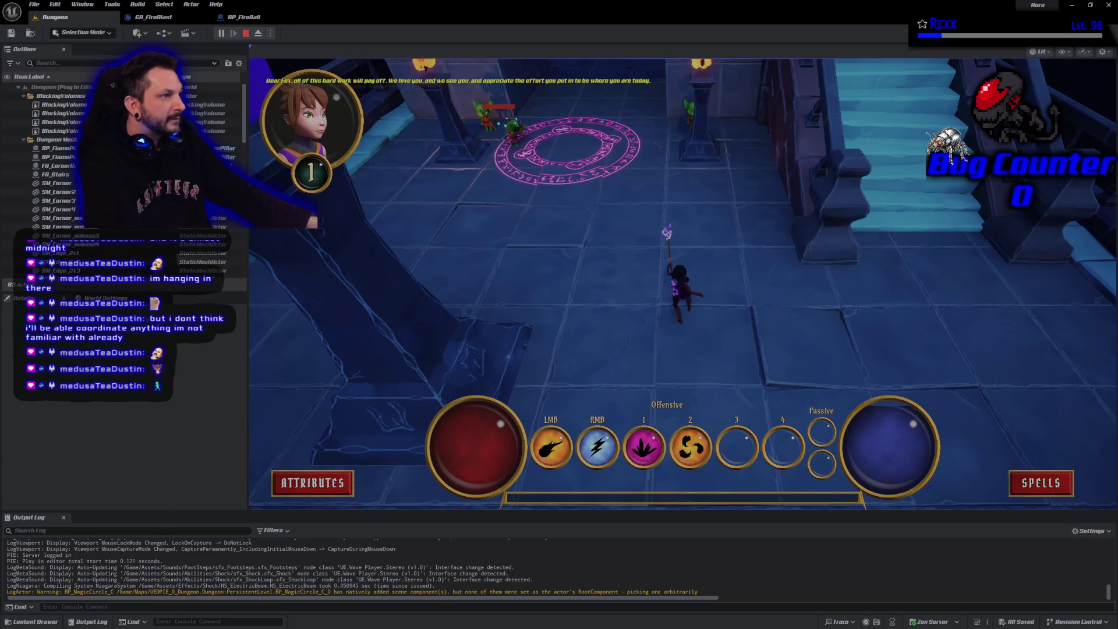
pyautogui.click(568, 148)
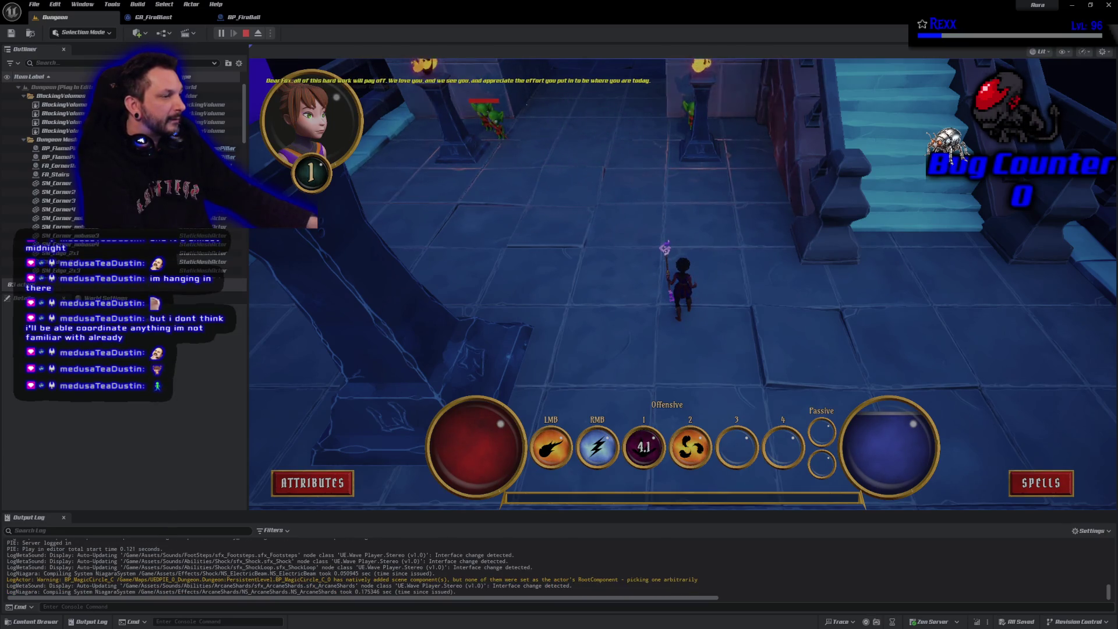
# Equip the Fire Blast spell, stop playing, and switch to GA_FireBlast's graph
pyautogui.click(1035, 482)
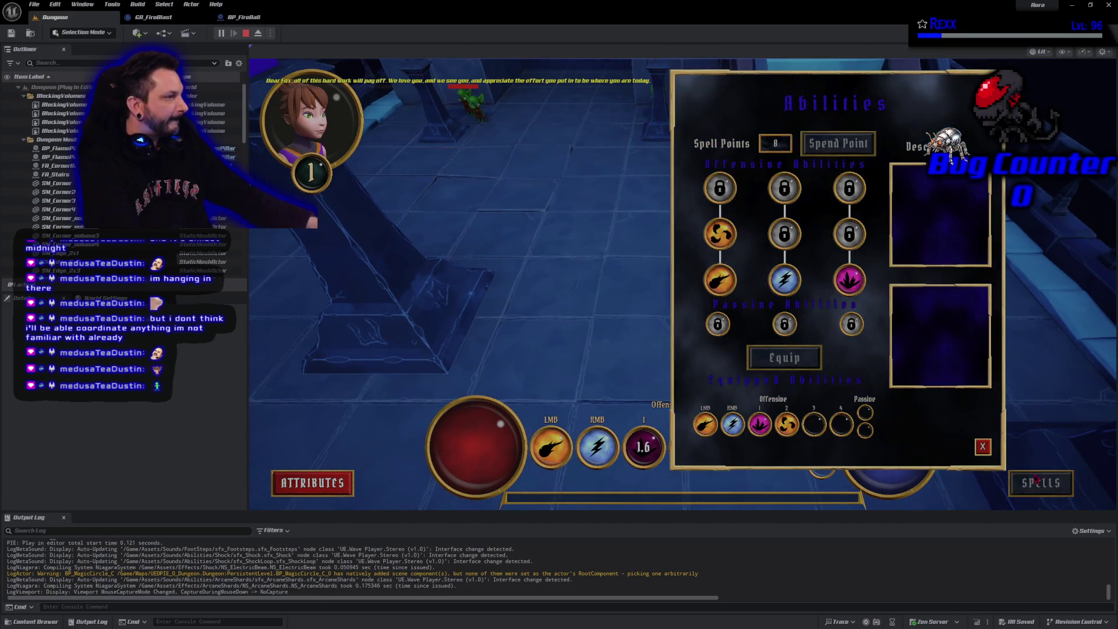
pyautogui.click(722, 235)
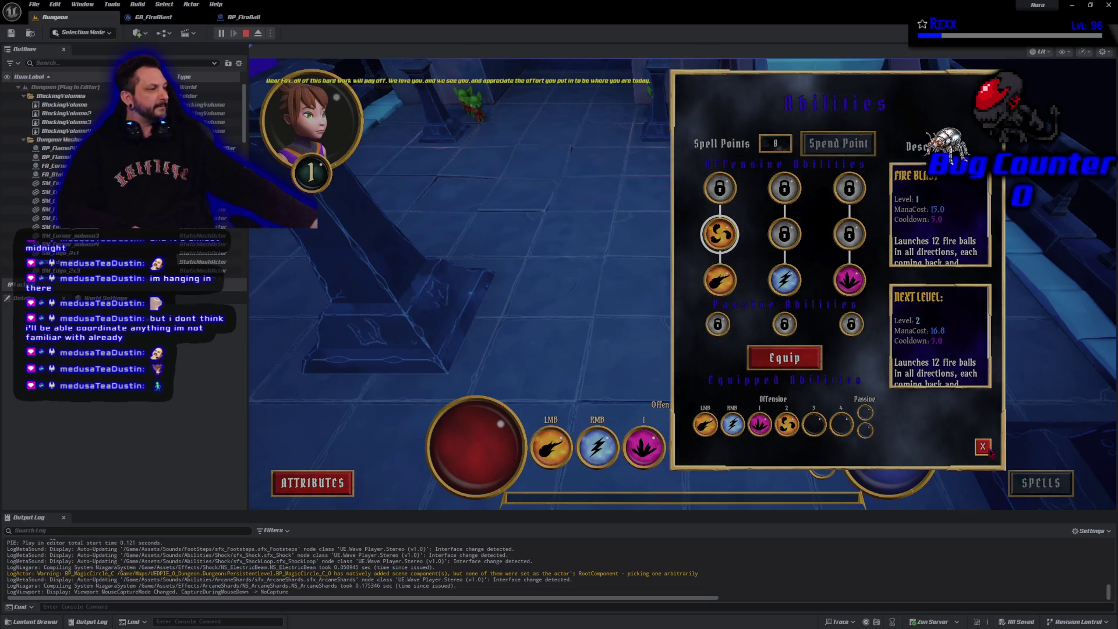
pyautogui.click(984, 446)
pyautogui.click(245, 34)
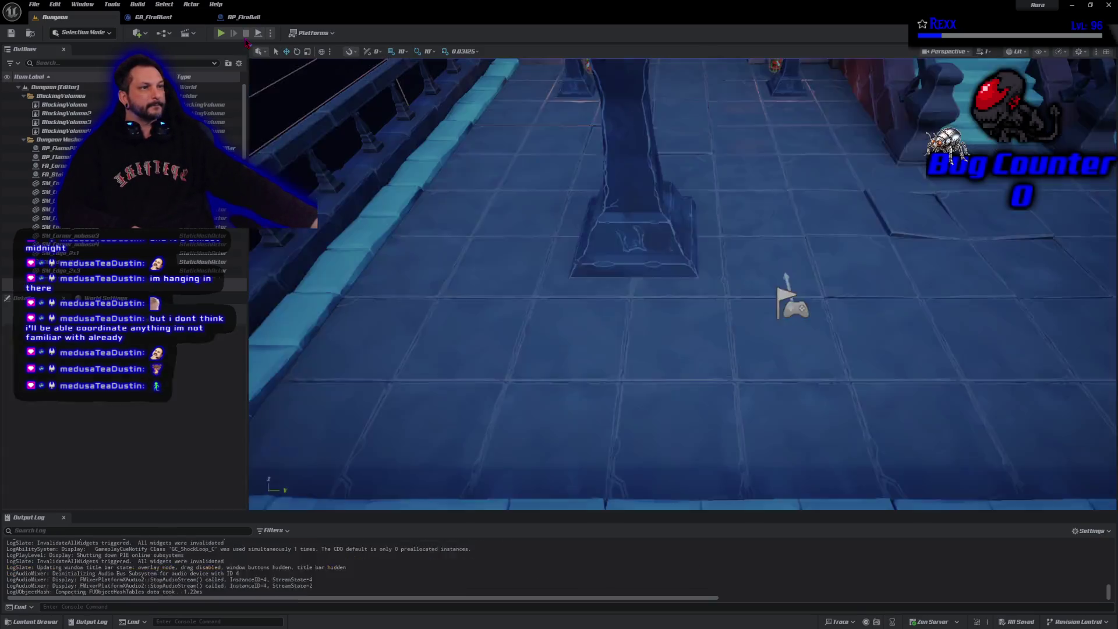
pyautogui.click(171, 18)
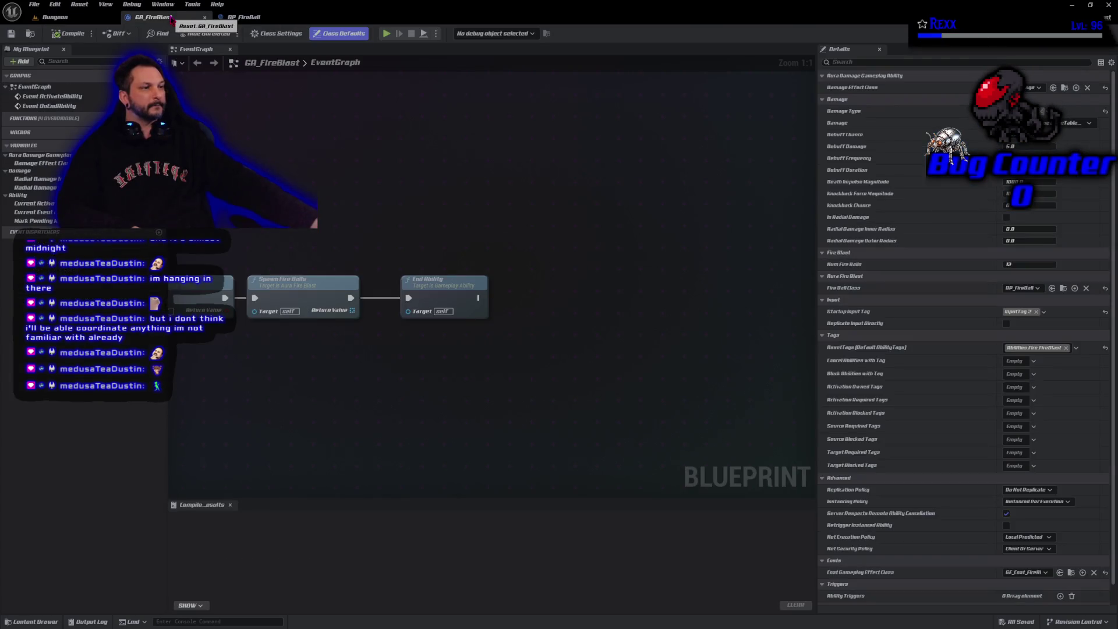
# Check the BP_FireBall graph, then return to the Dungeon level editor
pyautogui.click(251, 18)
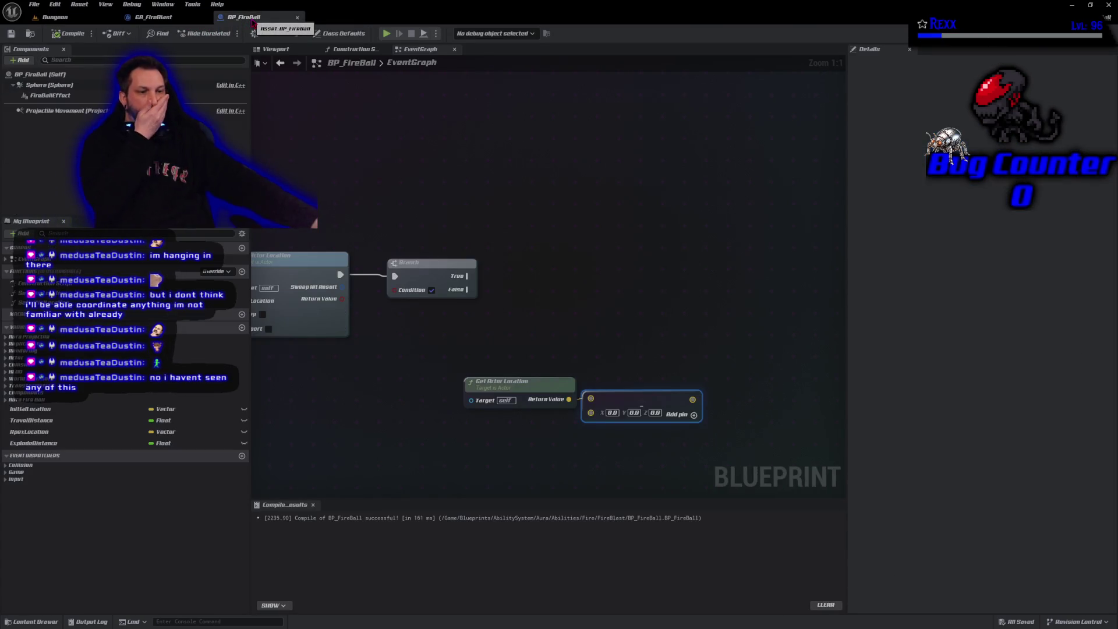
pyautogui.click(68, 17)
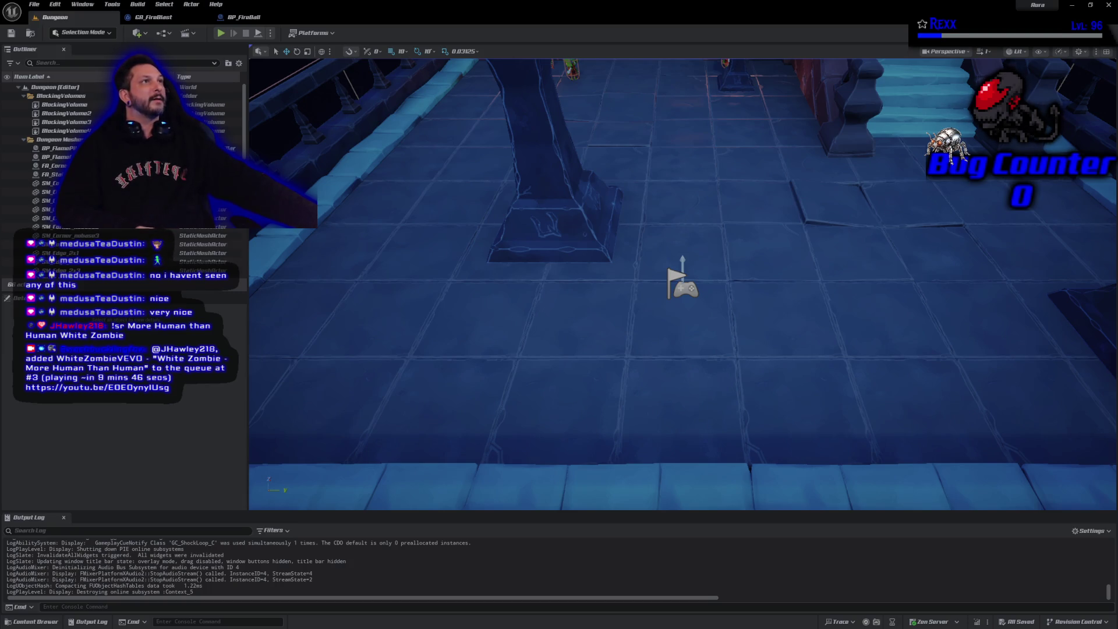
# Switch to the GA_FireBlast editor tab to view its Spawn Fire Balls graph
pyautogui.click(153, 17)
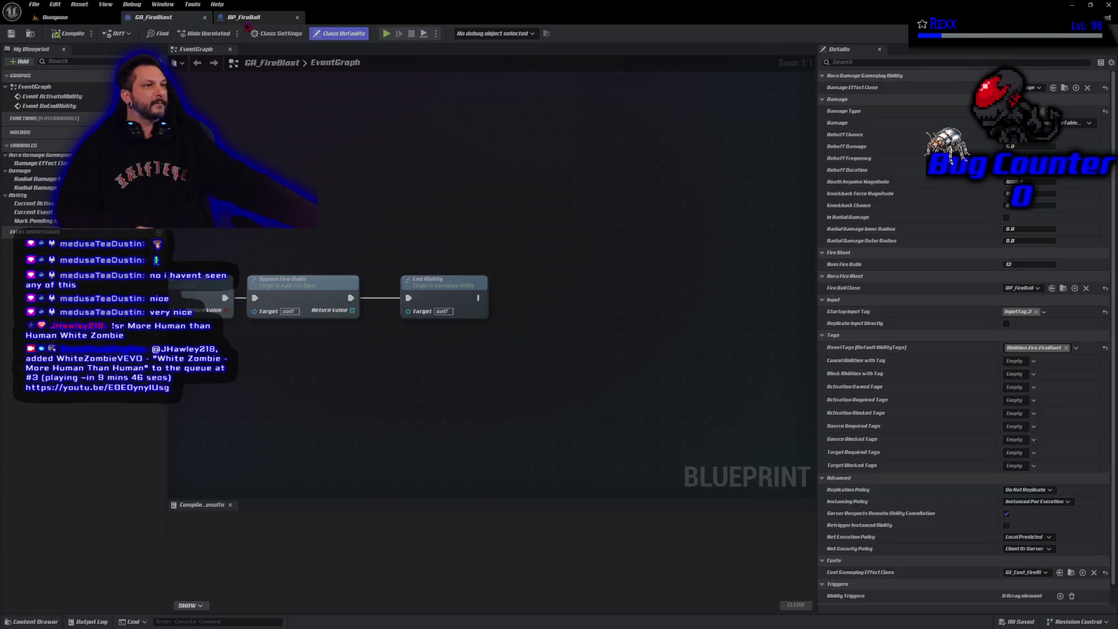
# Move the Return To Actor and Get Actor Location nodes beside the Subtract node
pyautogui.click(244, 17)
pyautogui.moveTo(504, 446)
pyautogui.mouseDown()
pyautogui.moveTo(562, 405)
pyautogui.moveTo(726, 417)
pyautogui.moveTo(794, 404)
pyautogui.mouseUp()
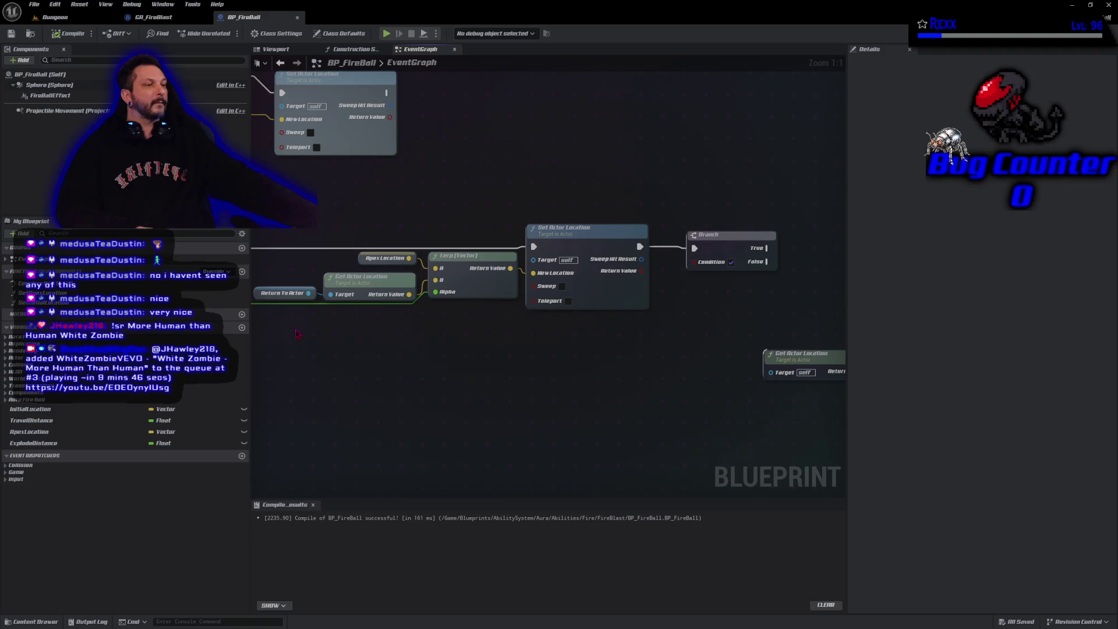
pyautogui.moveTo(292, 324); pyautogui.dragTo(360, 301)
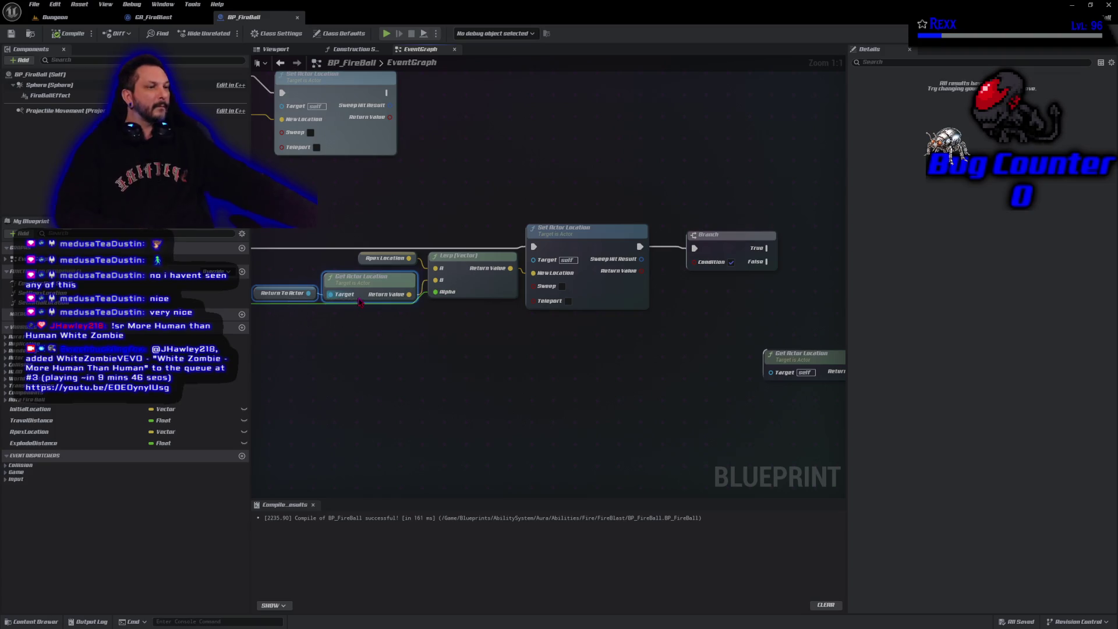
pyautogui.hotkey('ctrl', 'x')
pyautogui.hotkey('ctrl', 'v')
pyautogui.moveTo(792, 418)
pyautogui.mouseDown()
pyautogui.moveTo(497, 407)
pyautogui.moveTo(554, 398)
pyautogui.moveTo(577, 408)
pyautogui.moveTo(595, 384)
pyautogui.mouseUp()
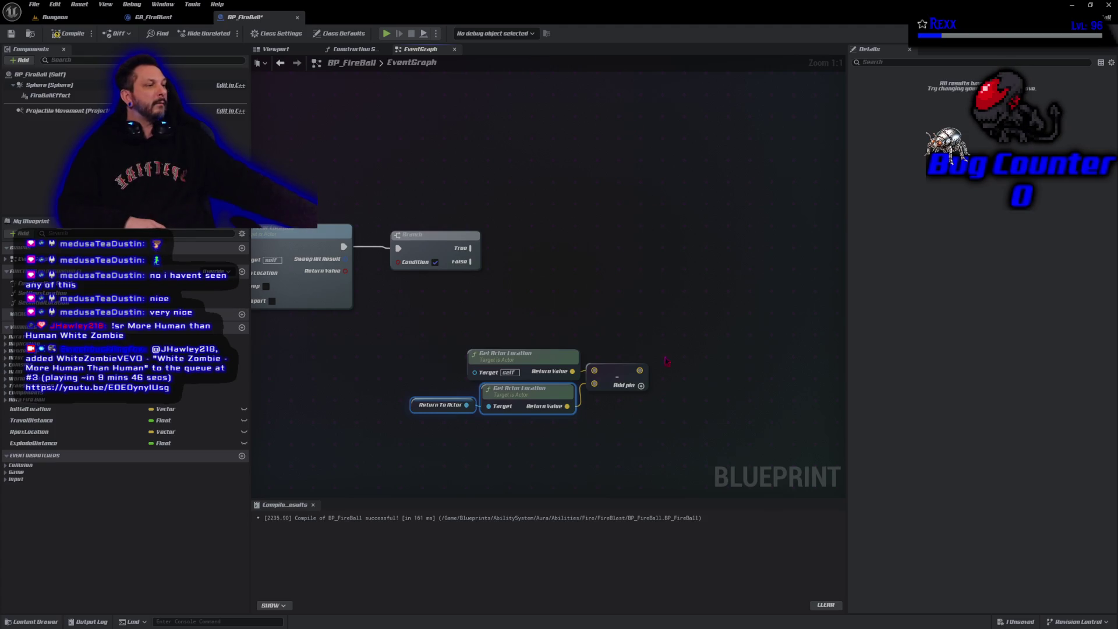
# Add a Vector Length on the difference and feed it into a <= comparison
pyautogui.moveTo(639, 371); pyautogui.dragTo(684, 370)
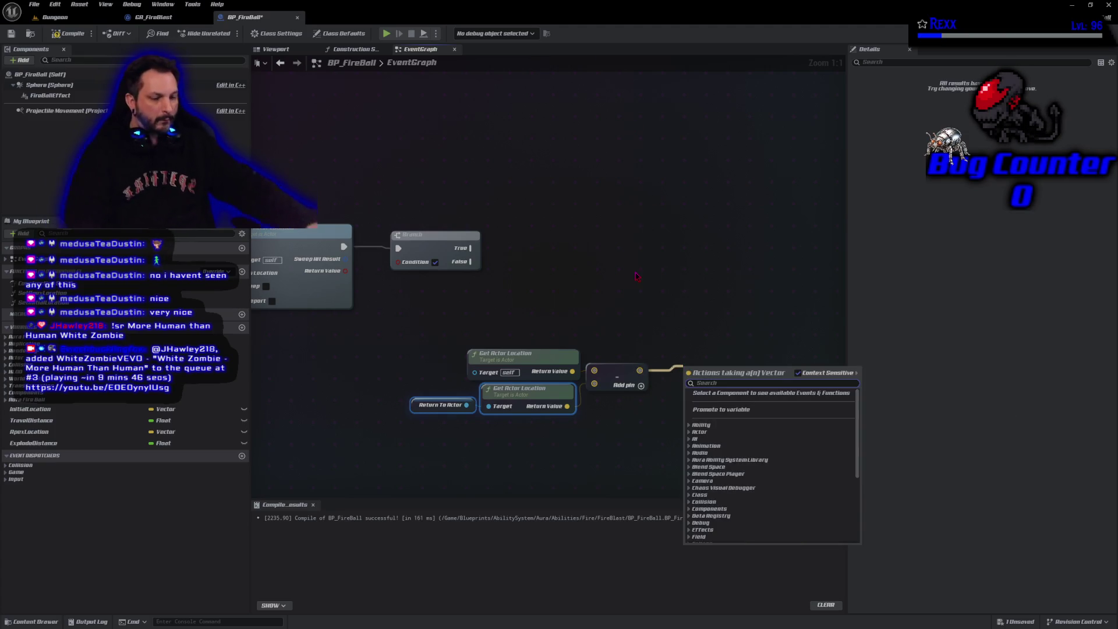
pyautogui.write('length')
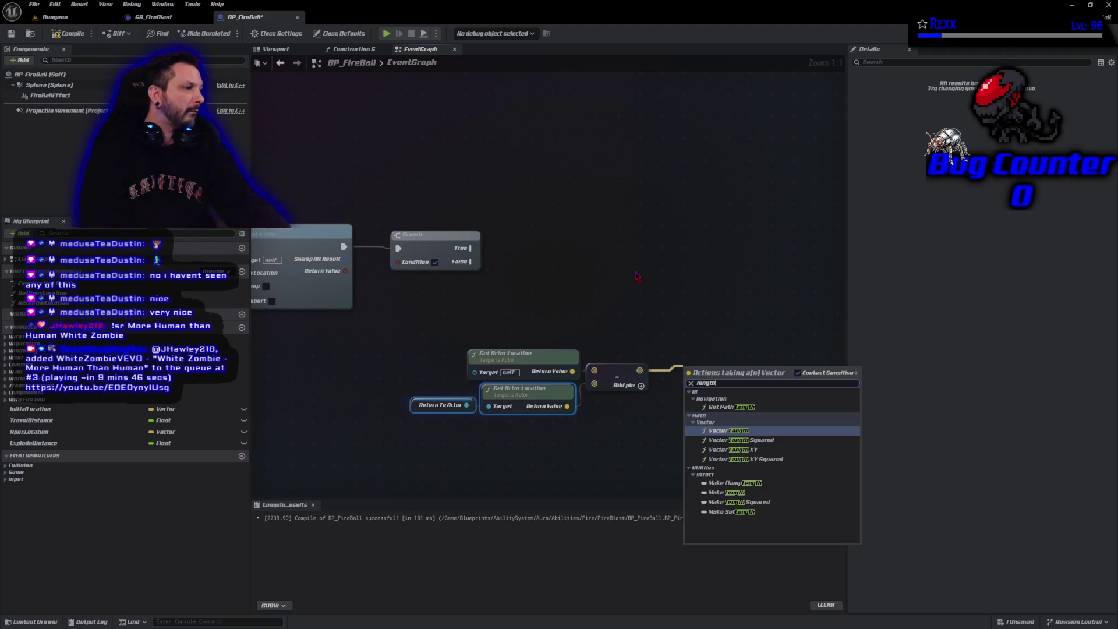
pyautogui.press('Return')
pyautogui.moveTo(727, 372); pyautogui.dragTo(703, 357)
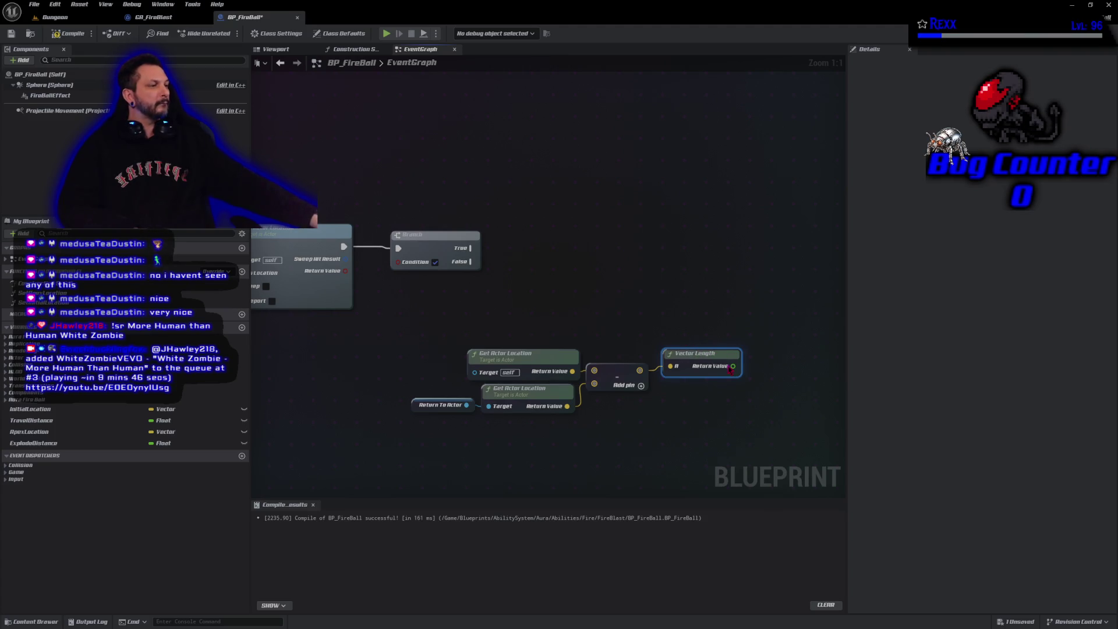
pyautogui.moveTo(732, 366); pyautogui.dragTo(757, 362)
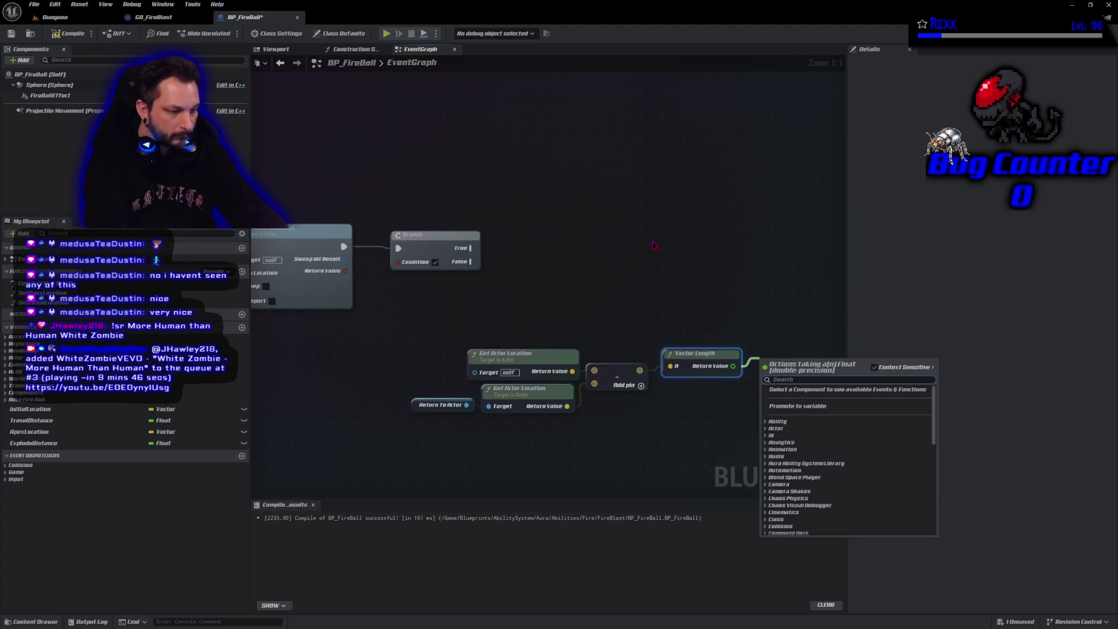
pyautogui.write('<')
pyautogui.press('Down')
pyautogui.press('Return')
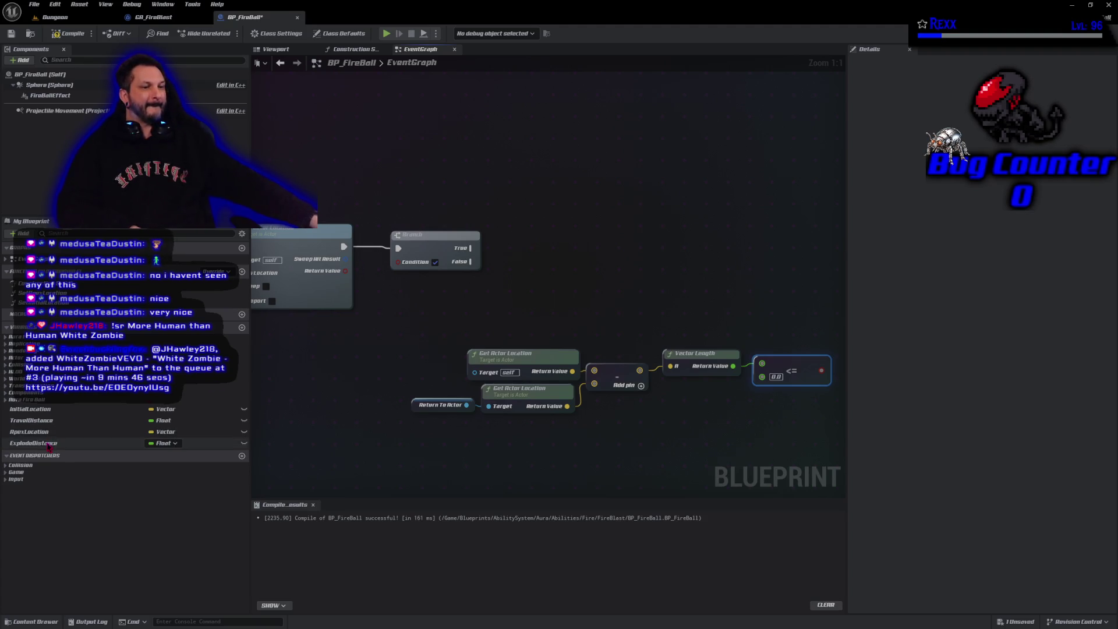
# Compare Vector Length against ExplodeDistance with <=, compile, and wire the result into the Branch condition
pyautogui.moveTo(635, 435); pyautogui.dragTo(761, 377)
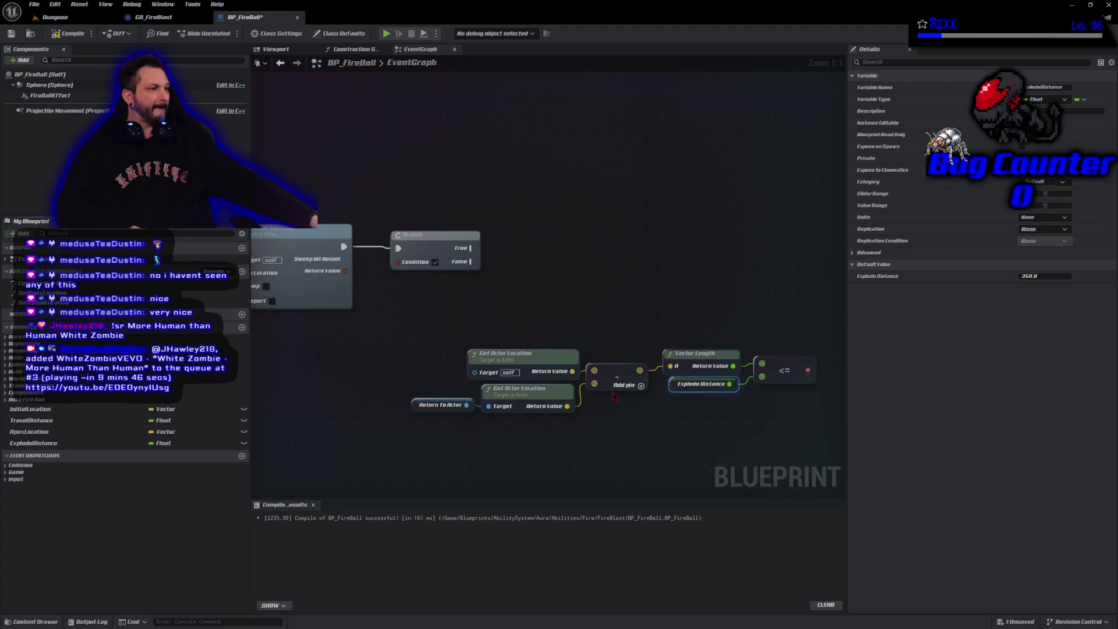
pyautogui.click(70, 33)
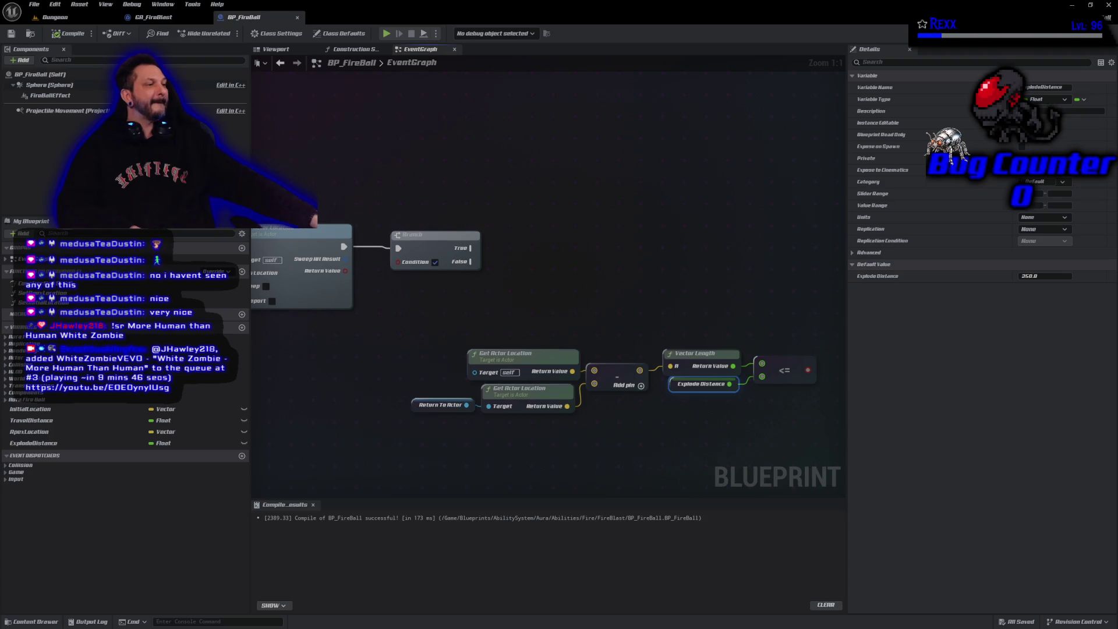
pyautogui.moveTo(525, 303)
pyautogui.mouseDown()
pyautogui.moveTo(407, 304)
pyautogui.moveTo(509, 297)
pyautogui.mouseUp()
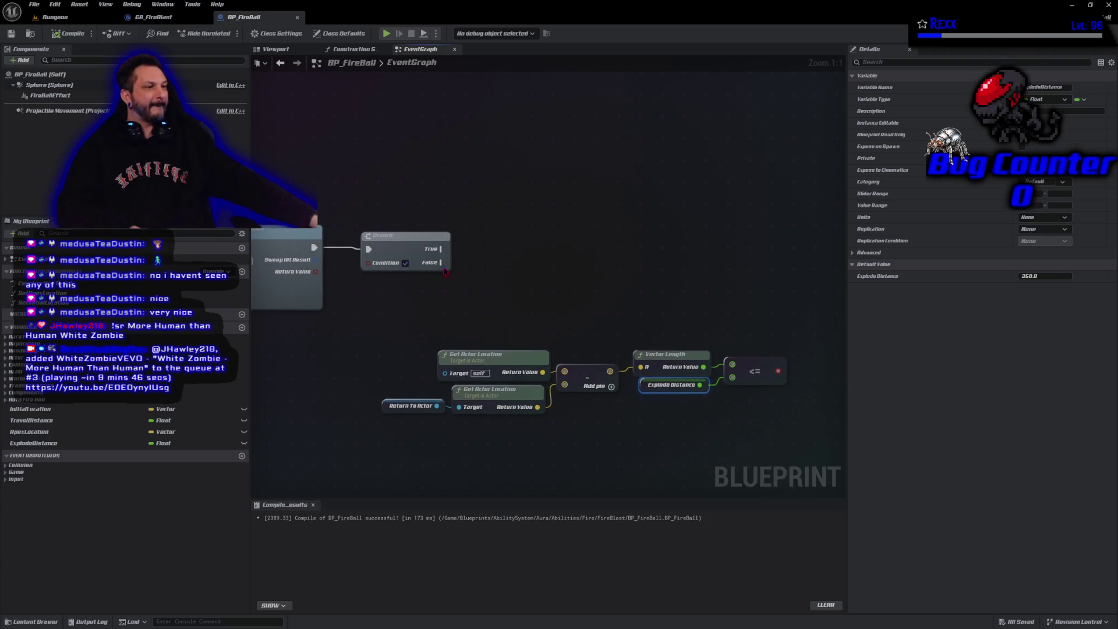
pyautogui.moveTo(415, 250); pyautogui.dragTo(620, 250)
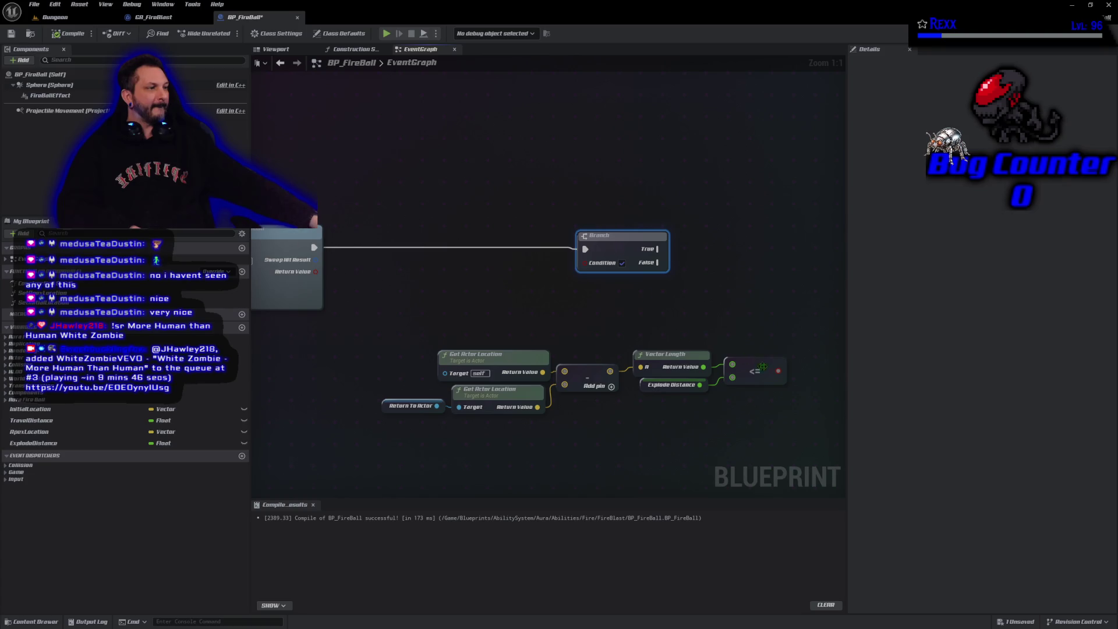
pyautogui.moveTo(778, 372); pyautogui.dragTo(585, 262)
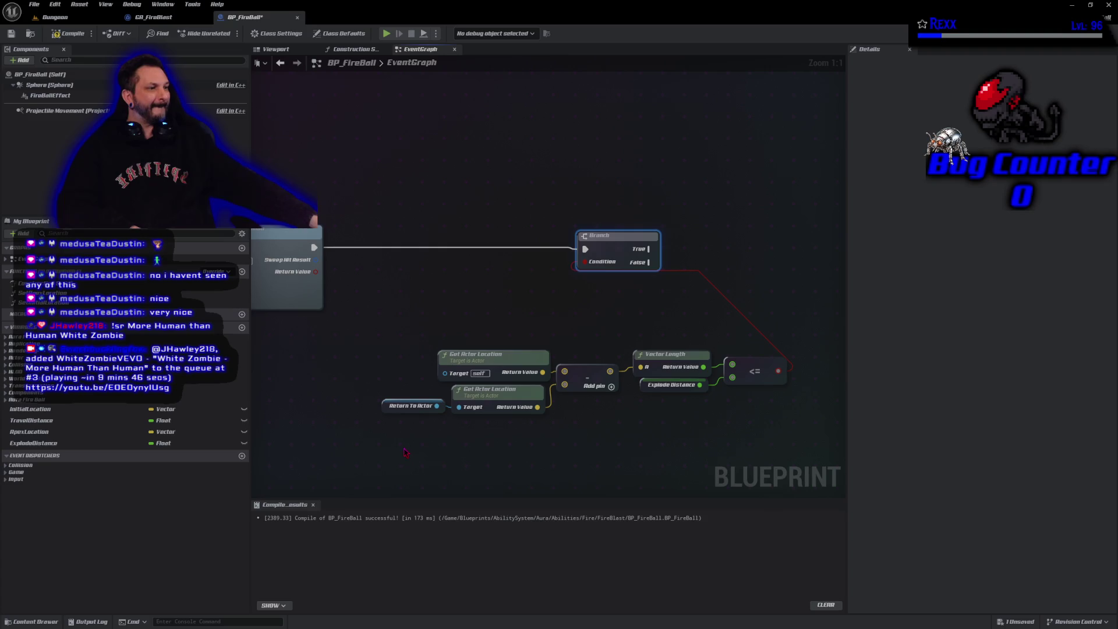
# Arrange the distance-check nodes beside the Branch, recompile, and select them for the context menu
pyautogui.moveTo(406, 453)
pyautogui.mouseDown()
pyautogui.moveTo(662, 345)
pyautogui.moveTo(742, 344)
pyautogui.mouseUp()
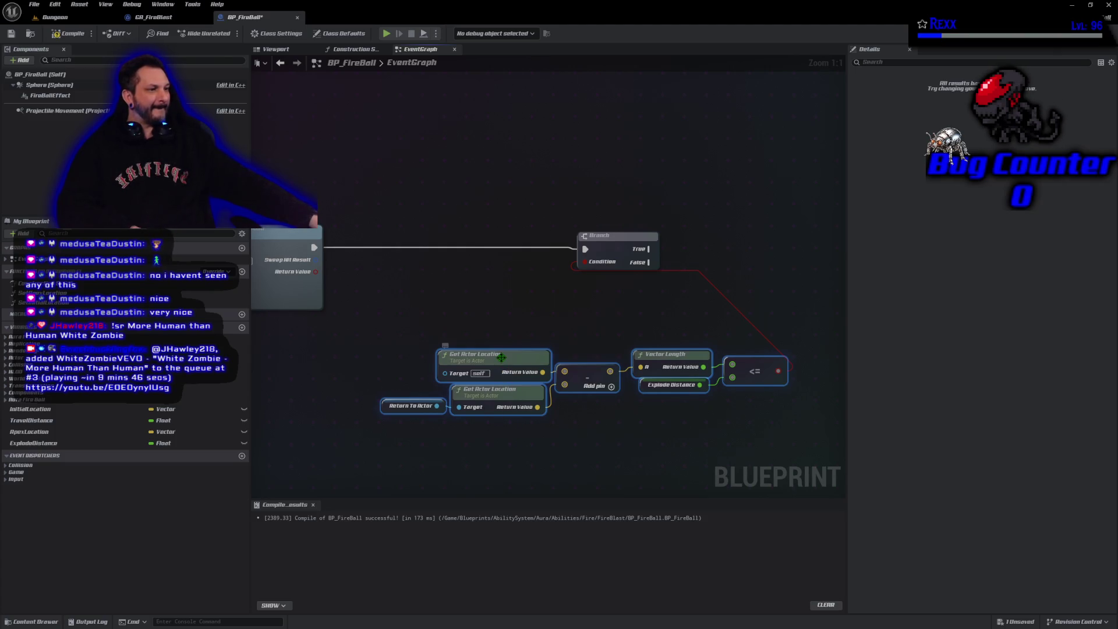
pyautogui.moveTo(761, 371)
pyautogui.mouseDown()
pyautogui.moveTo(601, 350)
pyautogui.moveTo(705, 274)
pyautogui.mouseUp()
pyautogui.moveTo(610, 246); pyautogui.dragTo(770, 246)
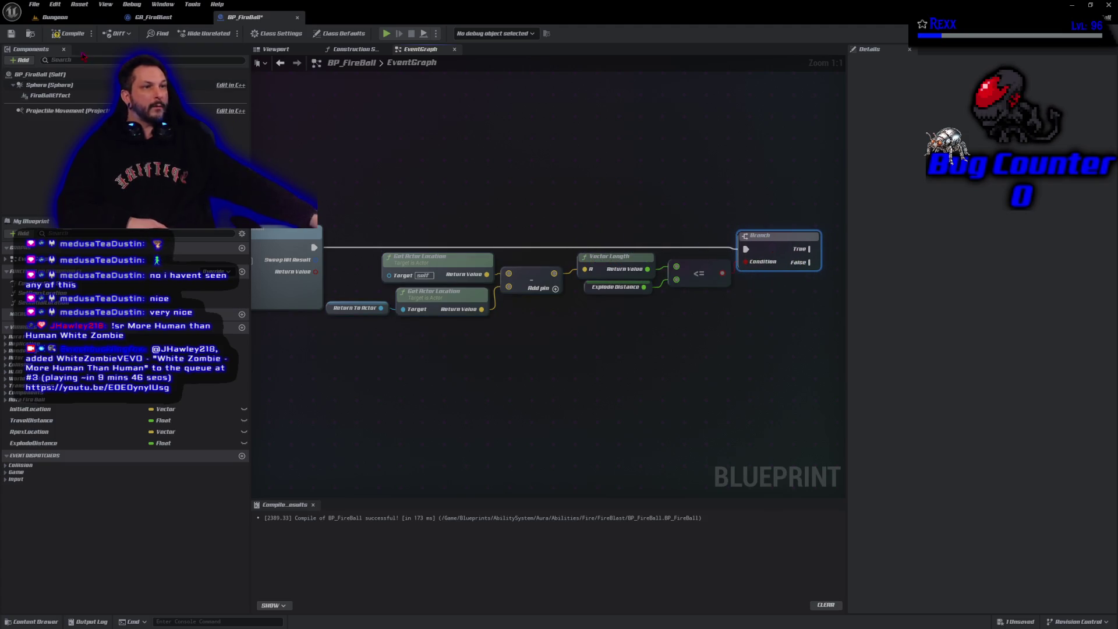
pyautogui.click(10, 33)
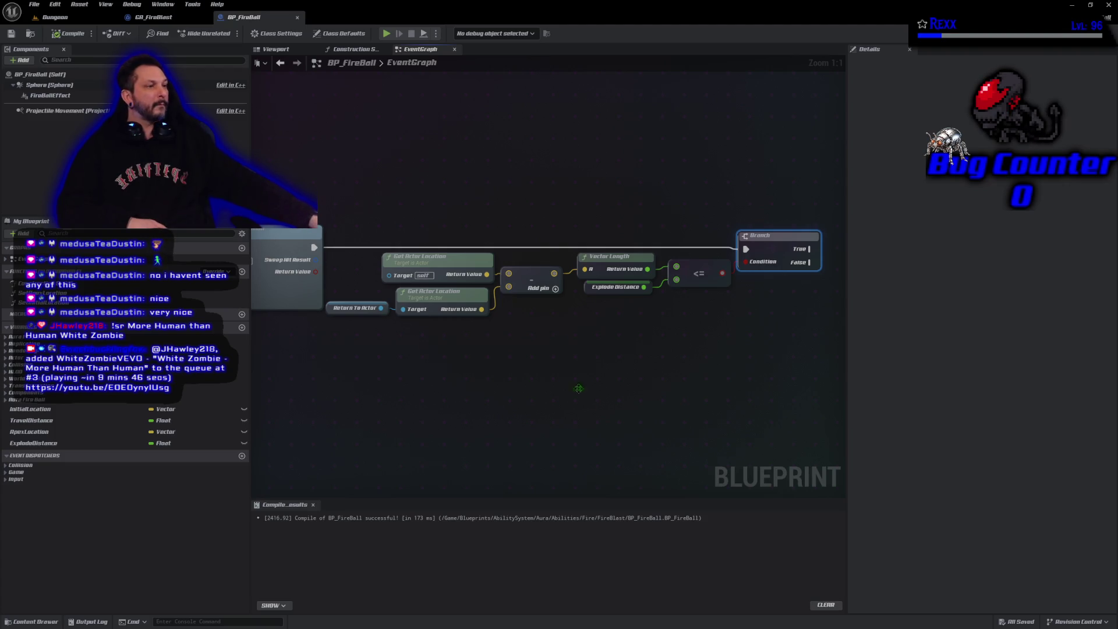
pyautogui.moveTo(695, 403)
pyautogui.mouseDown()
pyautogui.moveTo(499, 243)
pyautogui.moveTo(365, 204)
pyautogui.mouseUp()
pyautogui.rightClick(431, 268)
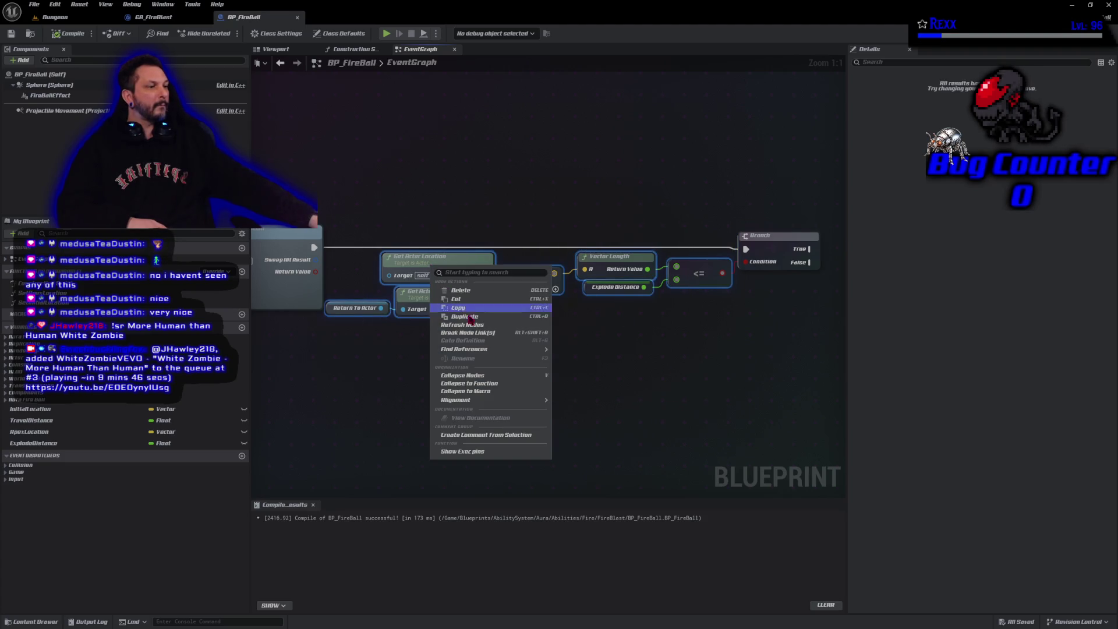
# Collapse the selected nodes into a function named Is Within Explode Distance and compile
pyautogui.click(451, 382)
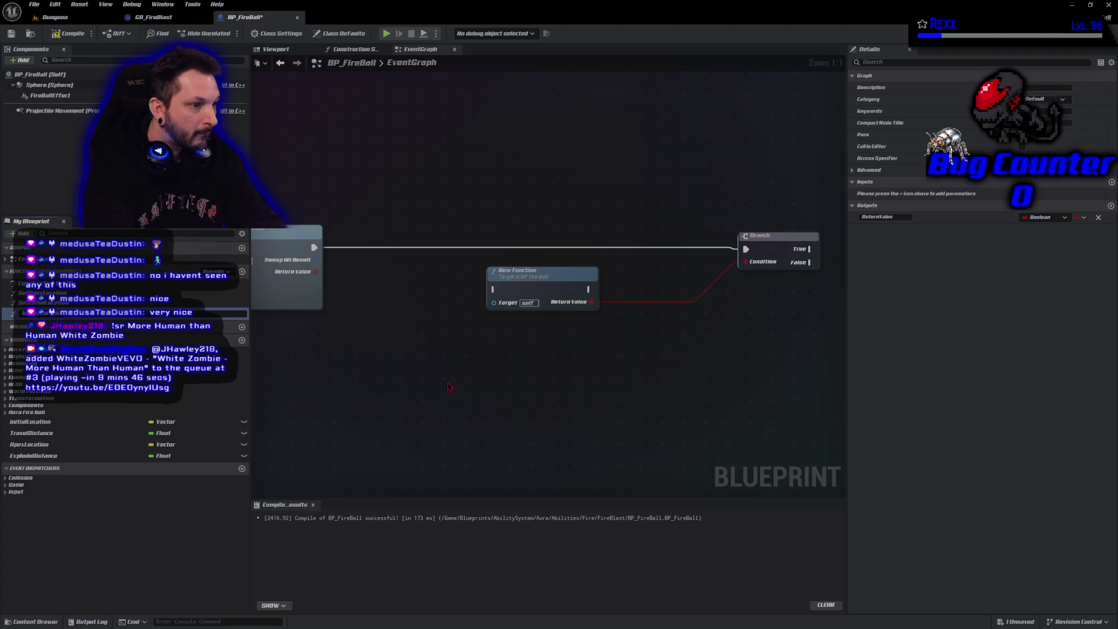
pyautogui.press('Return')
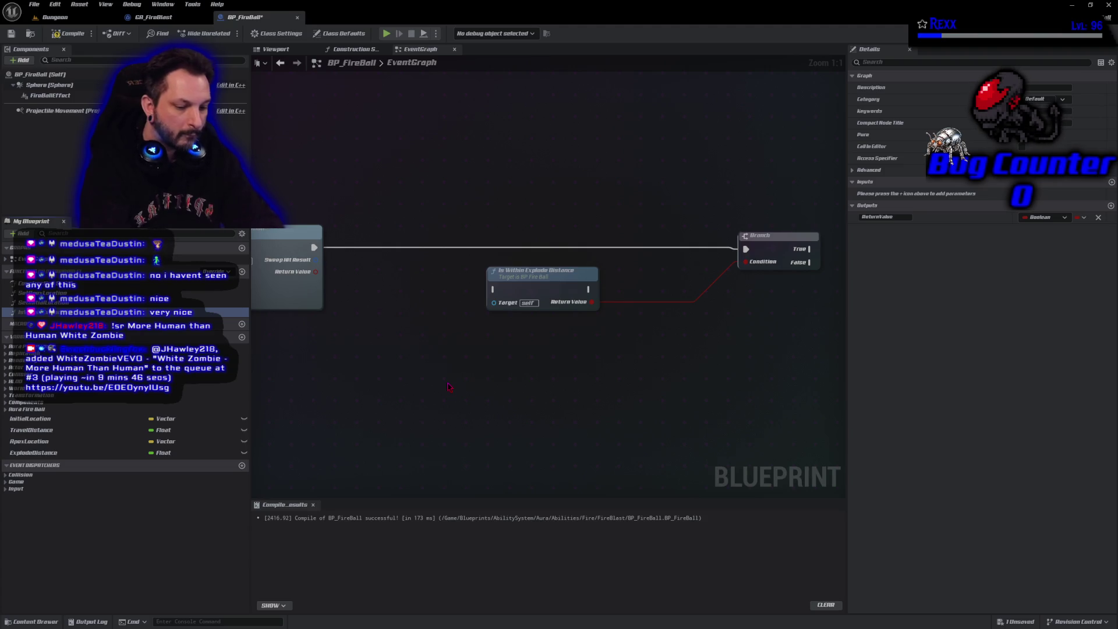
pyautogui.press('F7')
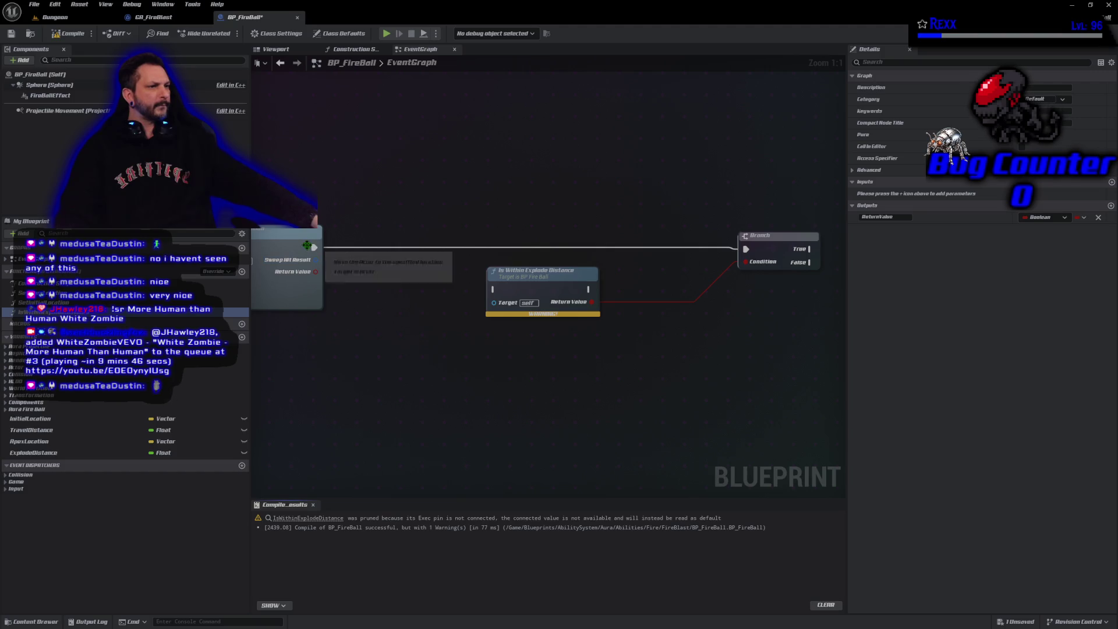
# Route the exec flow through the function into the Branch, shift both nodes left, and recompile
pyautogui.moveTo(315, 247)
pyautogui.mouseDown()
pyautogui.moveTo(494, 290)
pyautogui.moveTo(523, 240)
pyautogui.moveTo(752, 251)
pyautogui.moveTo(634, 252)
pyautogui.mouseUp()
pyautogui.keyDown('ctrl'); pyautogui.click(529, 249); pyautogui.keyUp('ctrl')
pyautogui.moveTo(529, 248); pyautogui.dragTo(381, 249)
pyautogui.click(68, 33)
pyautogui.click(34, 5)
pyautogui.press('Escape')
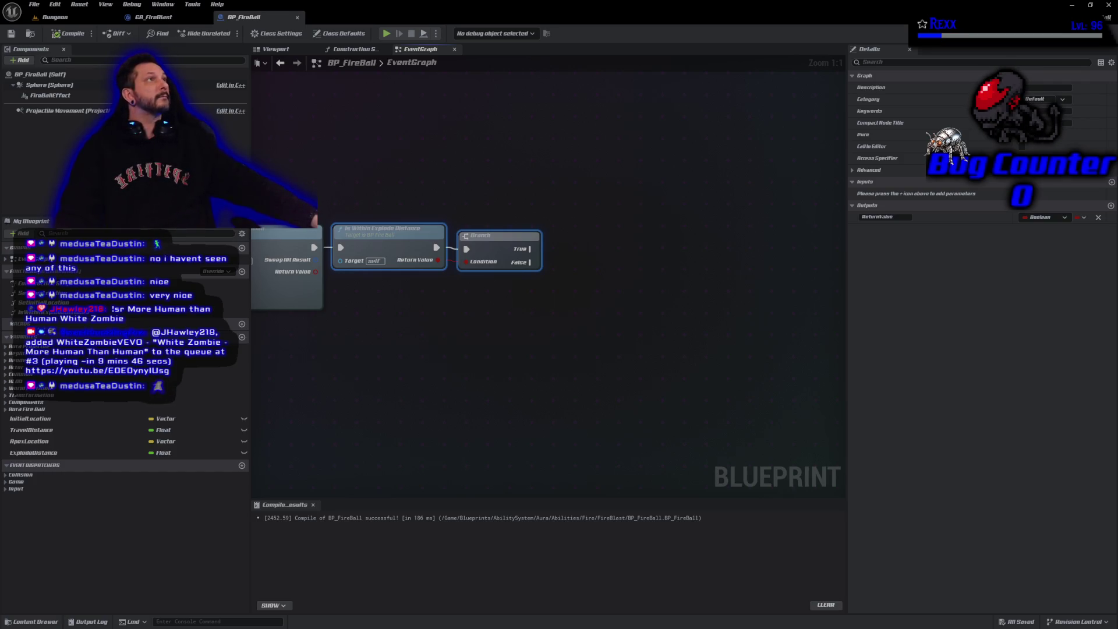
# Make Is Within Explode Distance a pure function below the exec wire, then compile and save
pyautogui.click(401, 238)
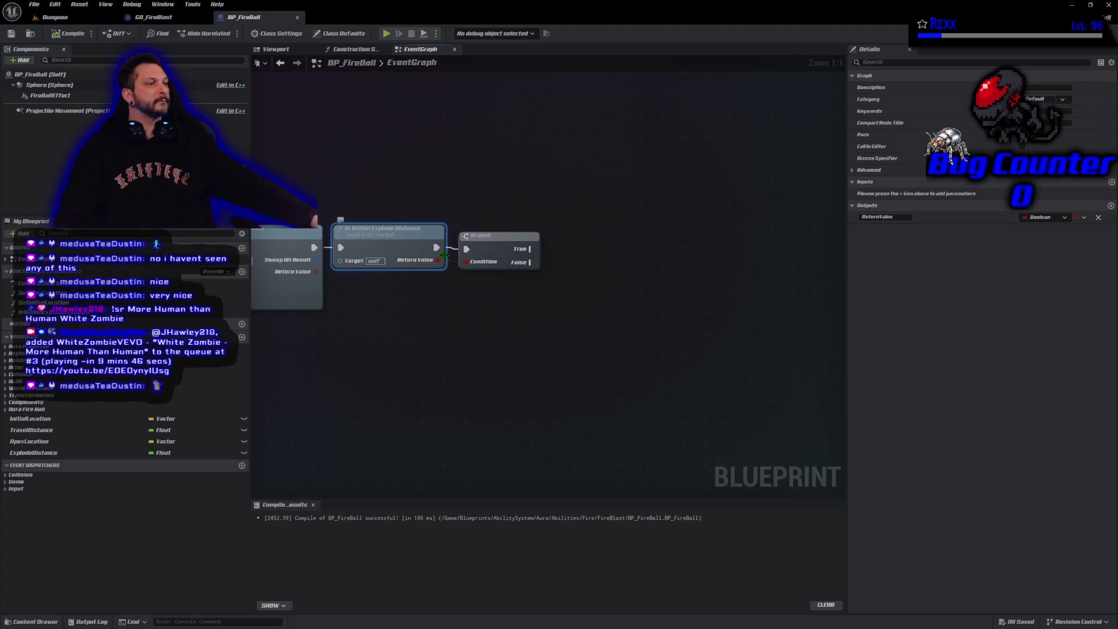
pyautogui.click(1030, 135)
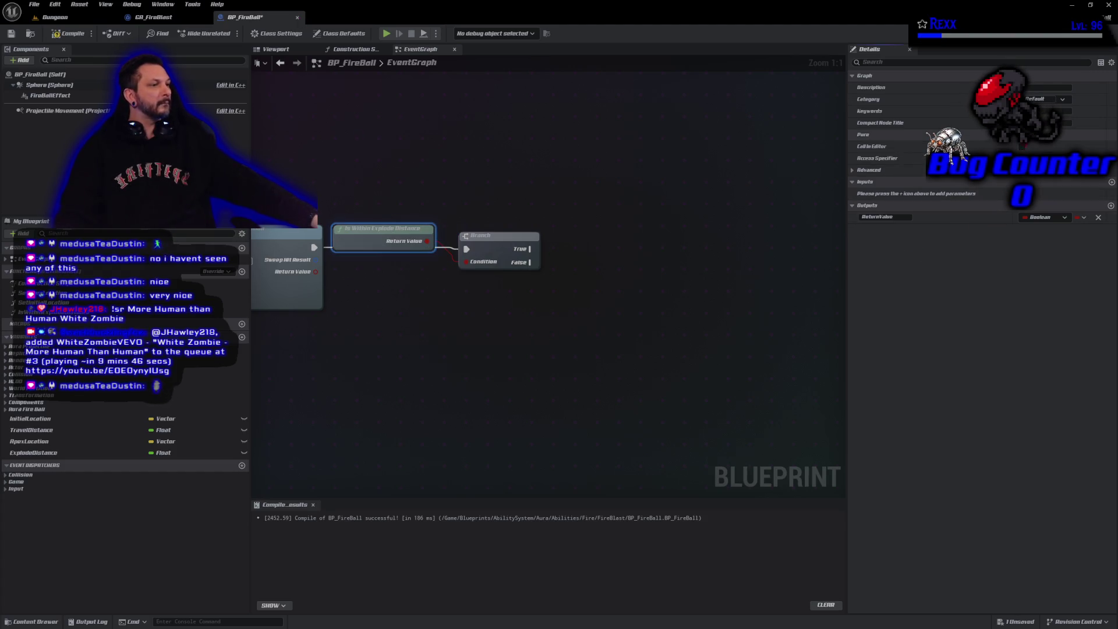
pyautogui.moveTo(366, 233); pyautogui.dragTo(366, 268)
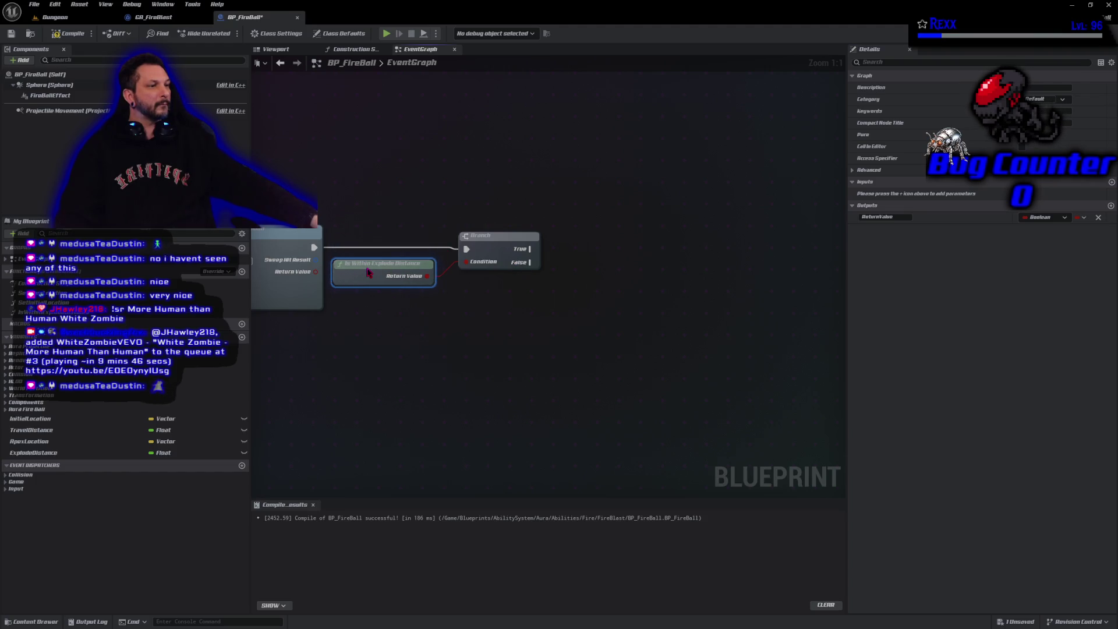
pyautogui.click(69, 34)
pyautogui.click(11, 34)
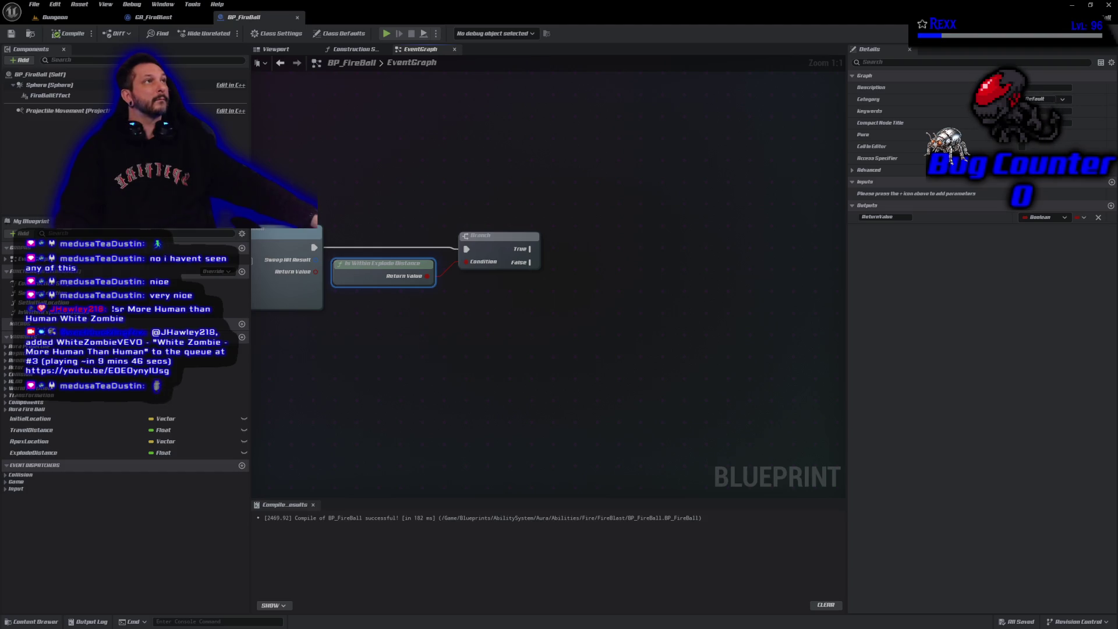
pyautogui.moveTo(539, 254)
pyautogui.mouseDown()
pyautogui.moveTo(556, 253)
pyautogui.moveTo(523, 252)
pyautogui.moveTo(545, 252)
pyautogui.mouseUp()
# Place an On Hit call on the Branch's True output, positioned above the wire
pyautogui.write('onhit')
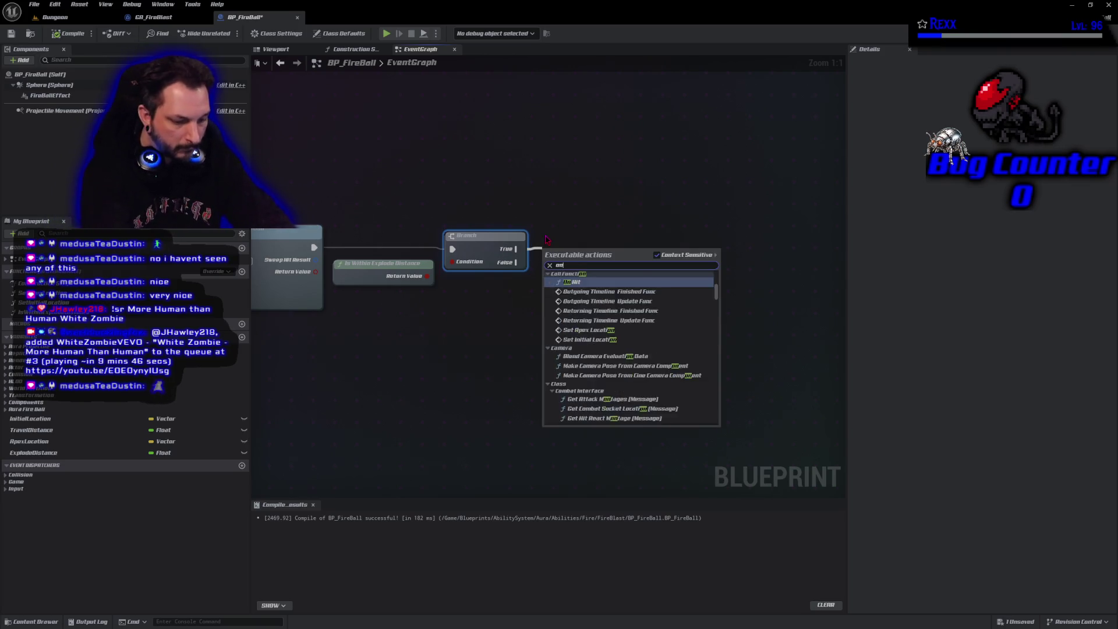
pyautogui.press('Return')
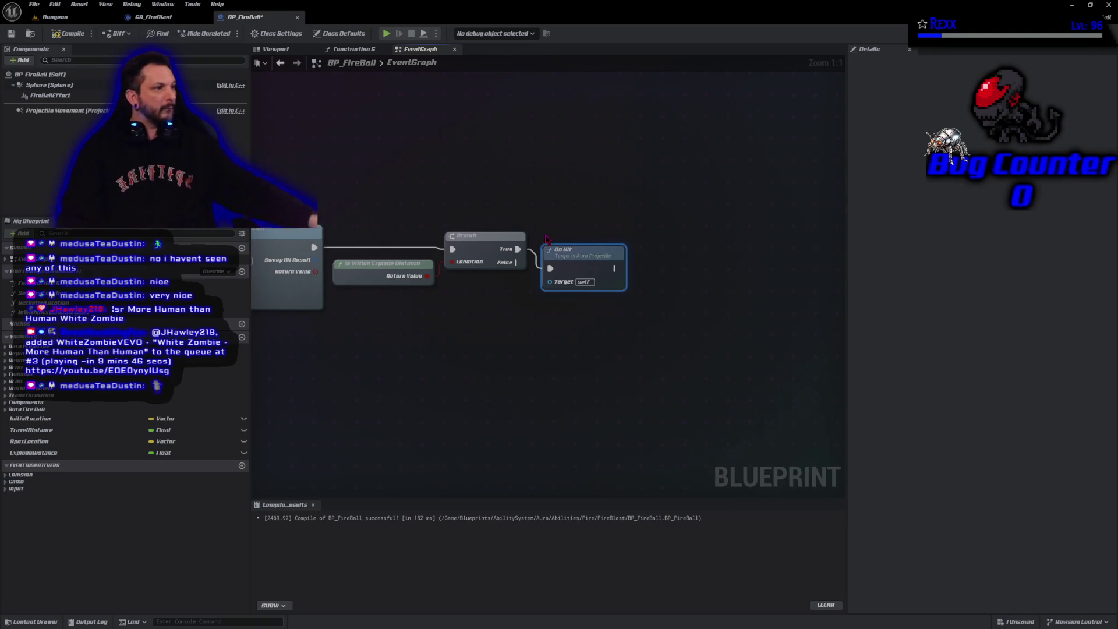
pyautogui.moveTo(545, 255); pyautogui.dragTo(545, 199)
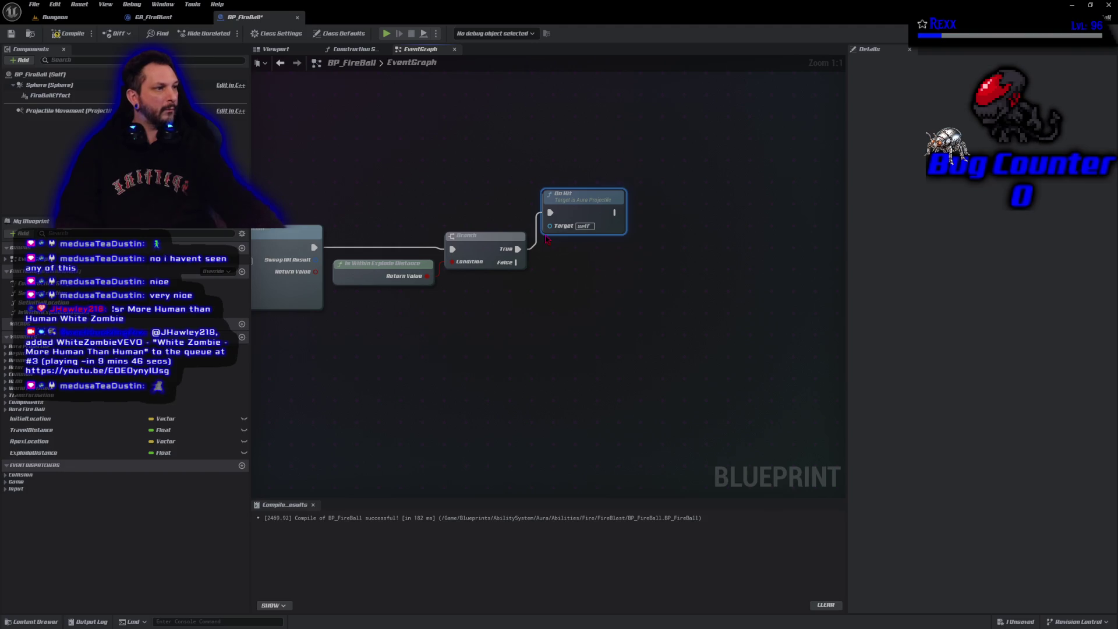
pyautogui.moveTo(546, 239); pyautogui.dragTo(547, 232)
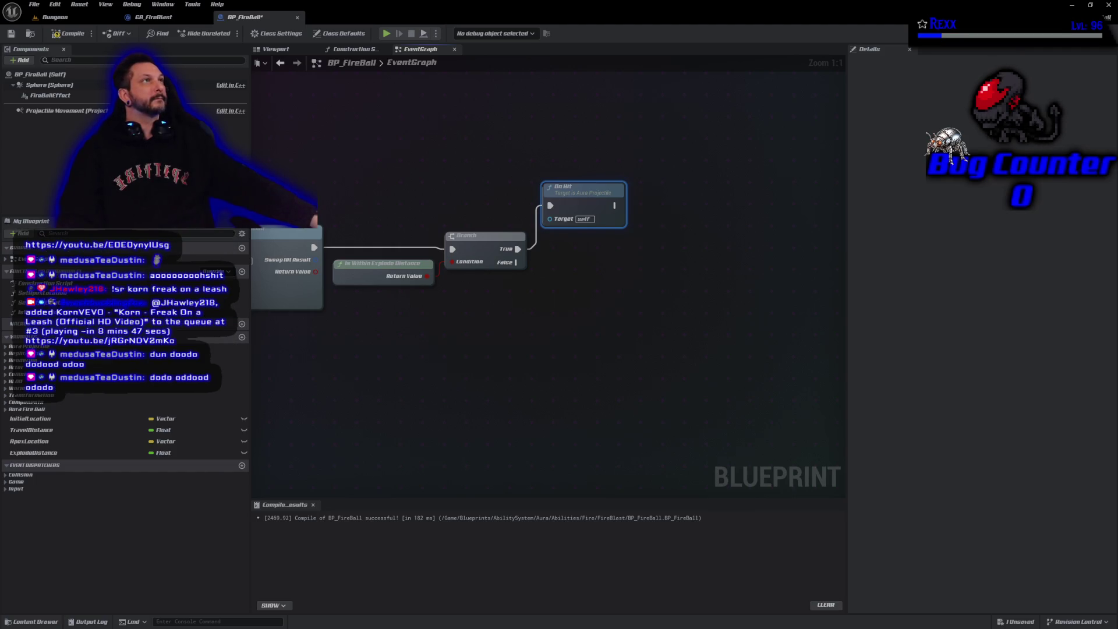
# Add a Destroy Actor node that runs after On Hit
pyautogui.rightClick(673, 208)
pyautogui.write('des')
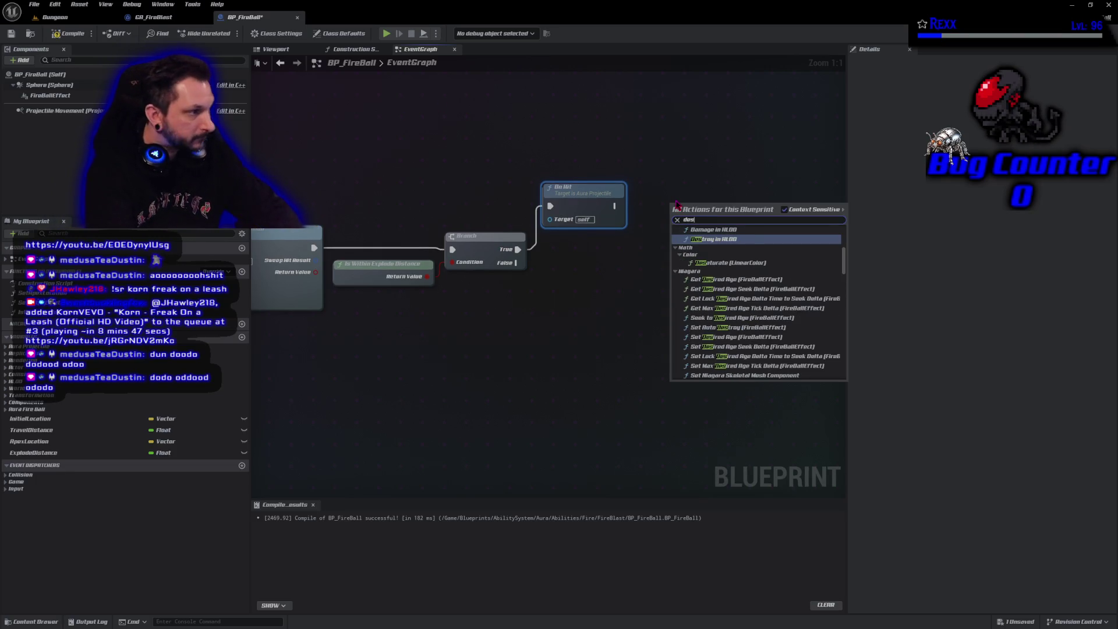
pyautogui.write('tr')
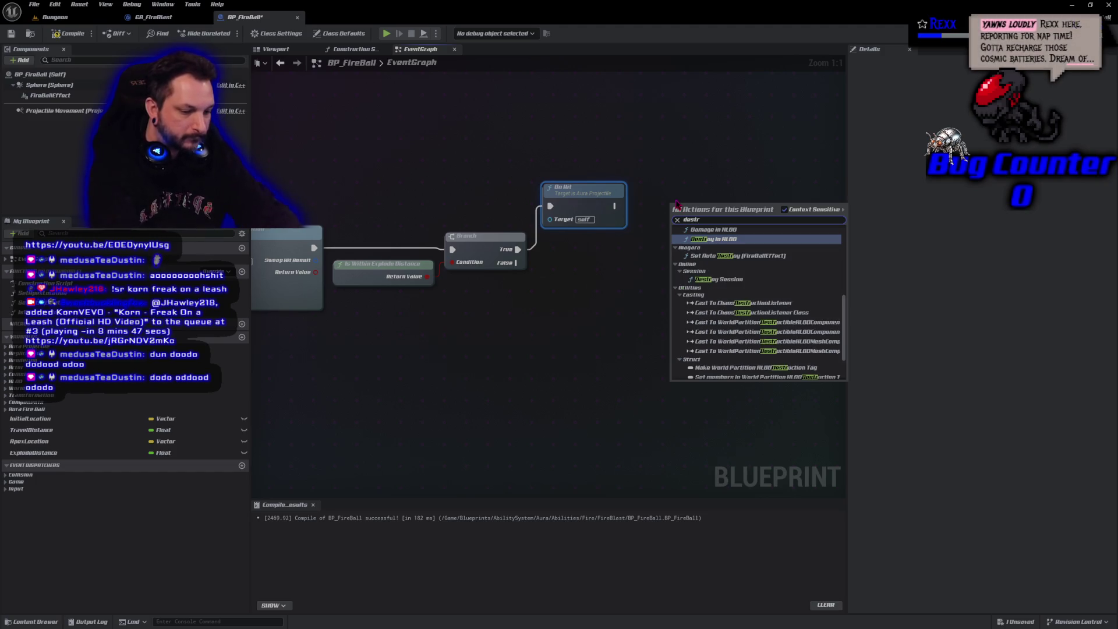
pyautogui.write('oy')
pyautogui.press('Return')
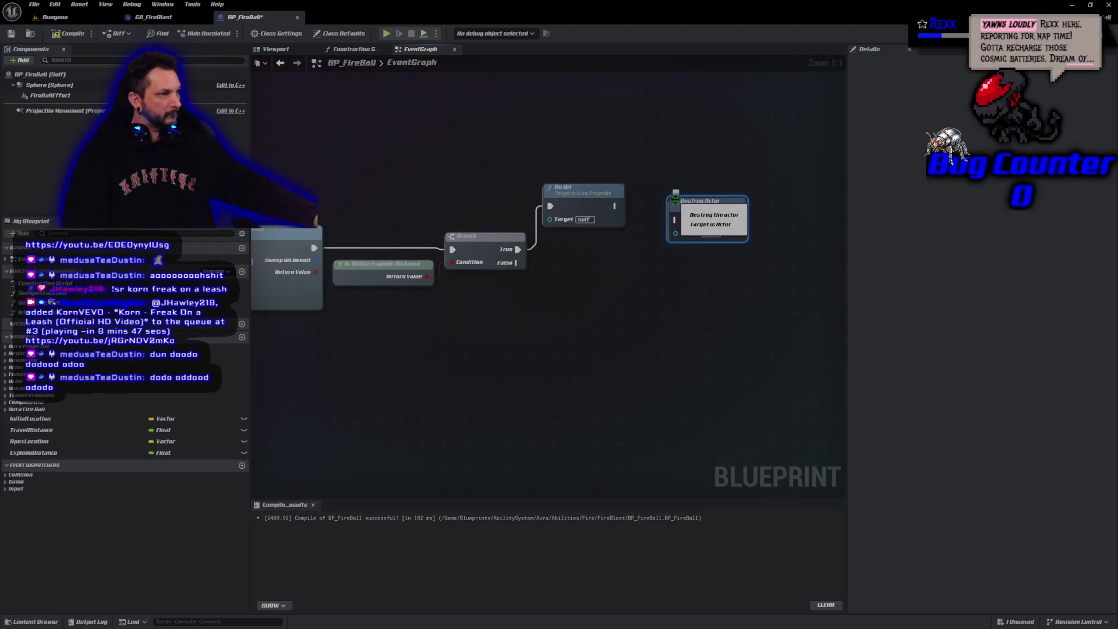
pyautogui.moveTo(614, 206)
pyautogui.mouseDown()
pyautogui.moveTo(676, 219)
pyautogui.moveTo(679, 202)
pyautogui.mouseUp()
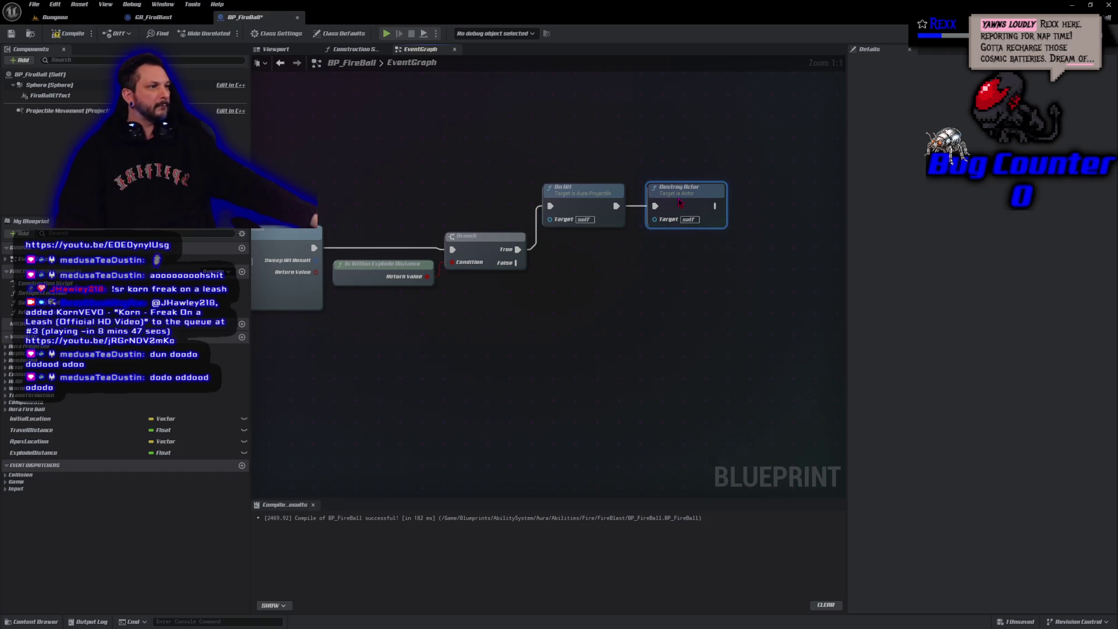
# Compile, save all modified assets, and launch the game in a standalone window
pyautogui.click(68, 33)
pyautogui.click(34, 4)
pyautogui.click(58, 61)
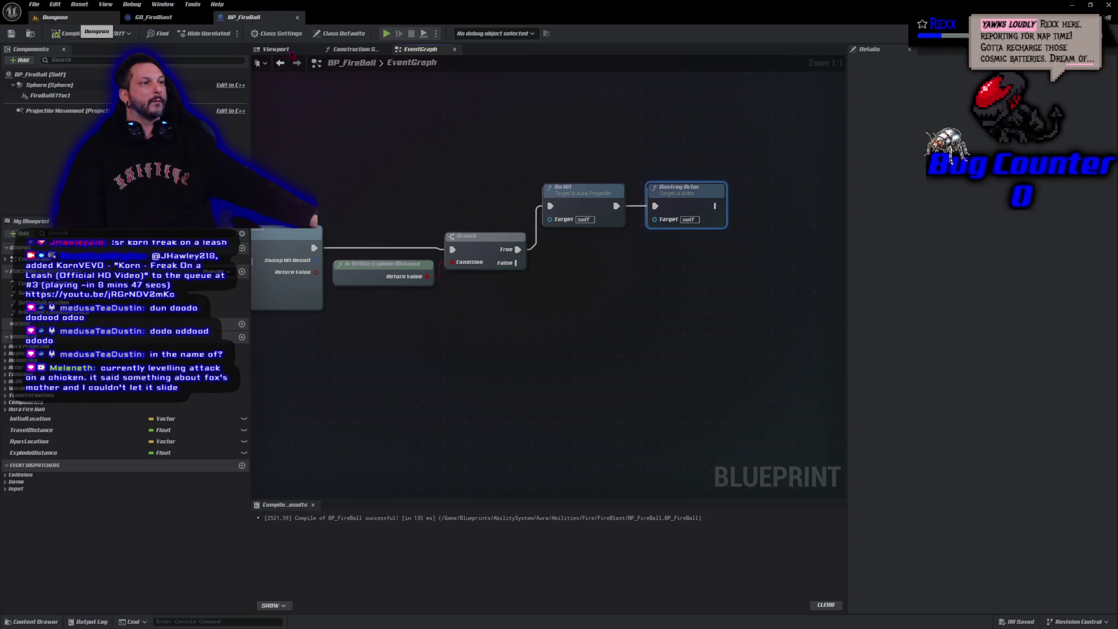
pyautogui.click(387, 34)
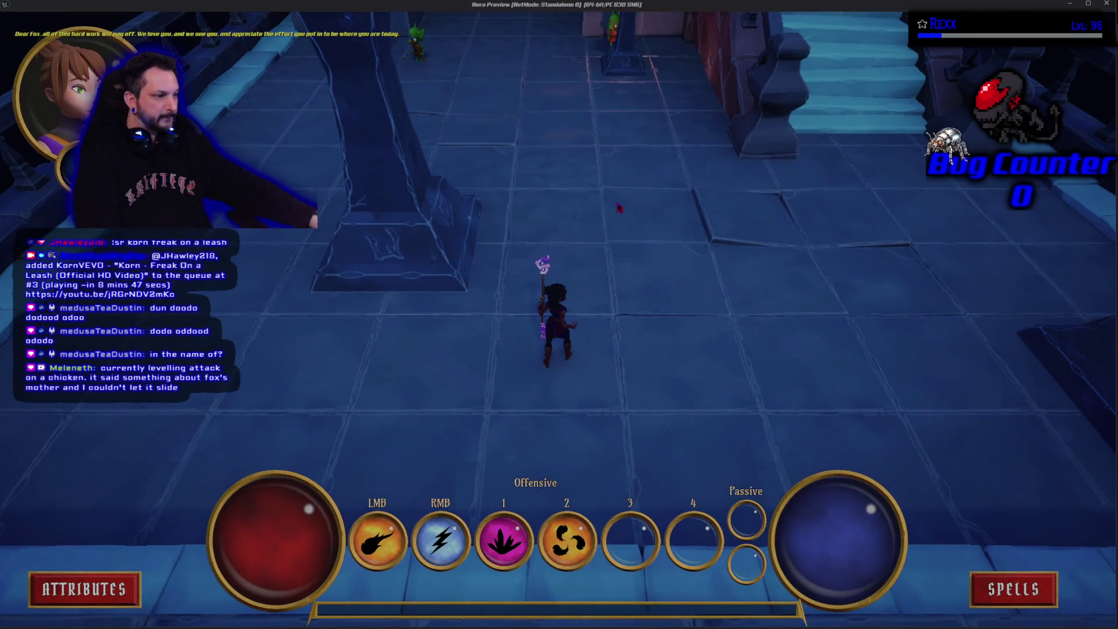
pyautogui.press('2')
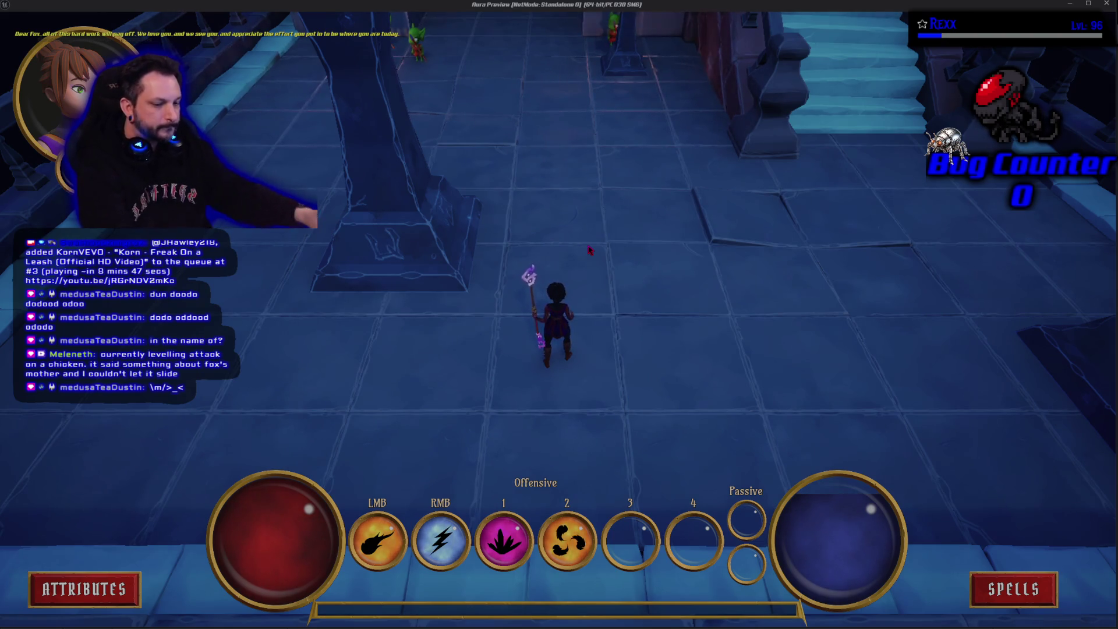
pyautogui.click(589, 250)
pyautogui.press('2')
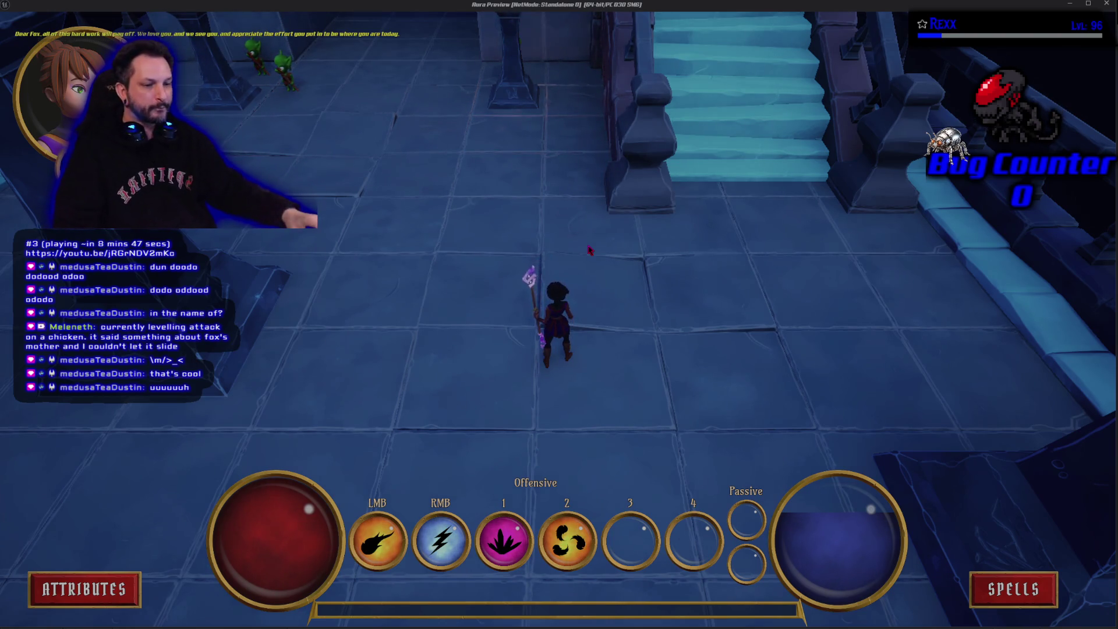
pyautogui.press('2')
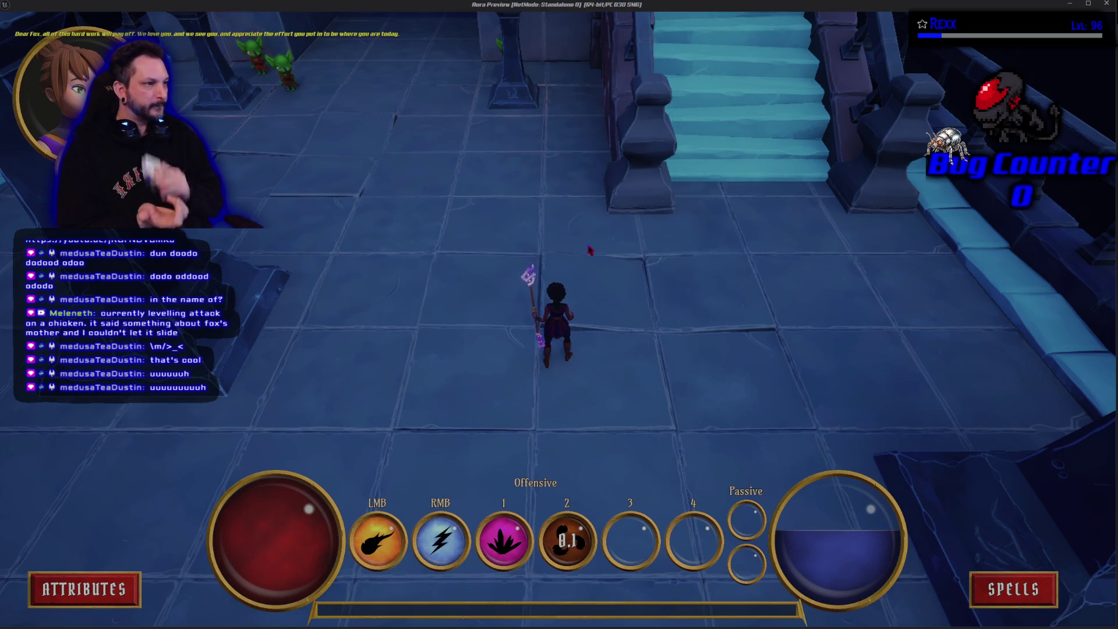
pyautogui.press('Escape')
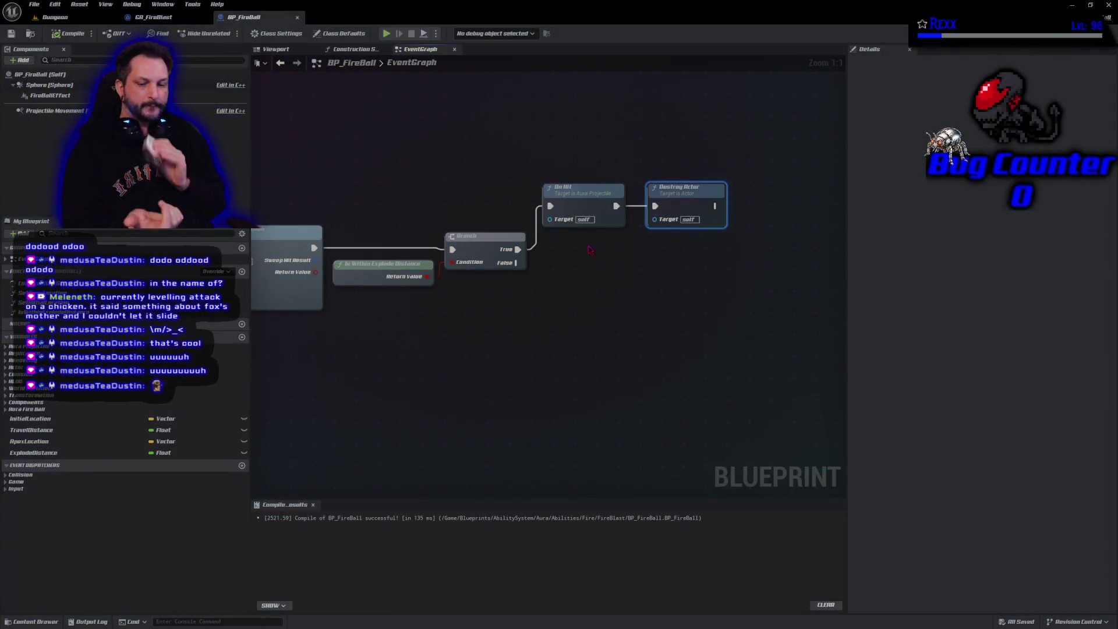